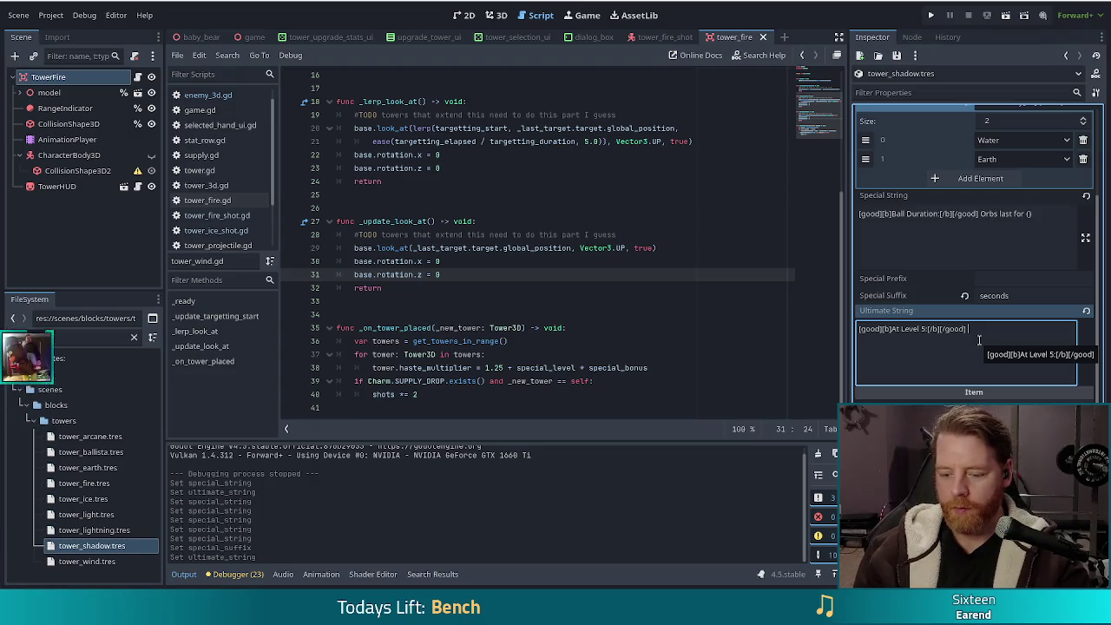
# Add 'Enemies take' to the shadow tower's Ultimate String and filter FileSystem files by 'black'
pyautogui.write('Enemi')
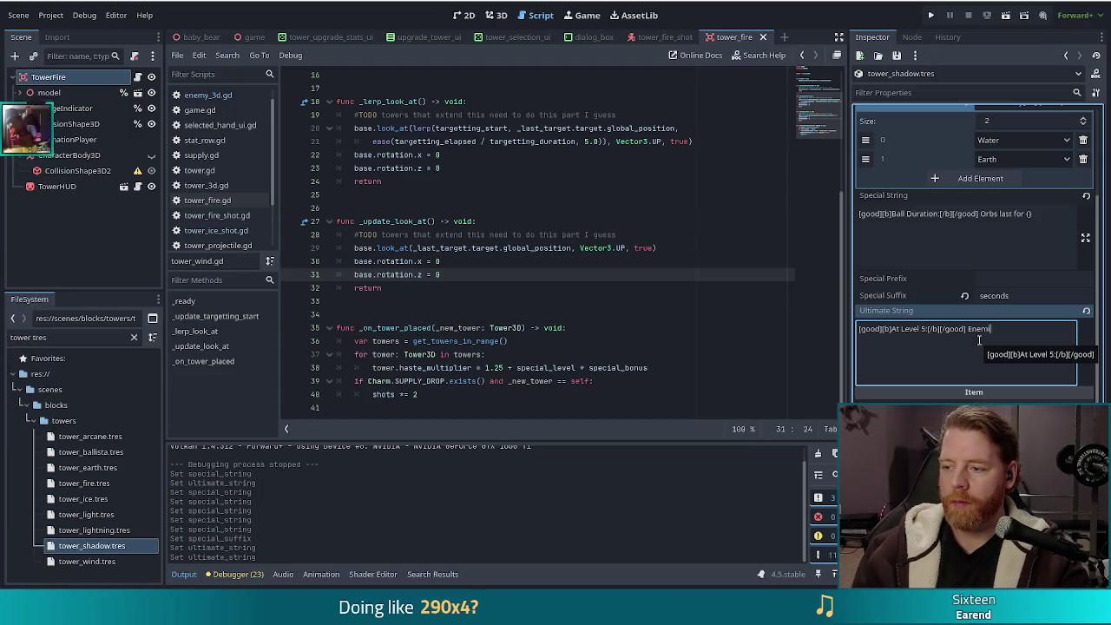
pyautogui.write('es take')
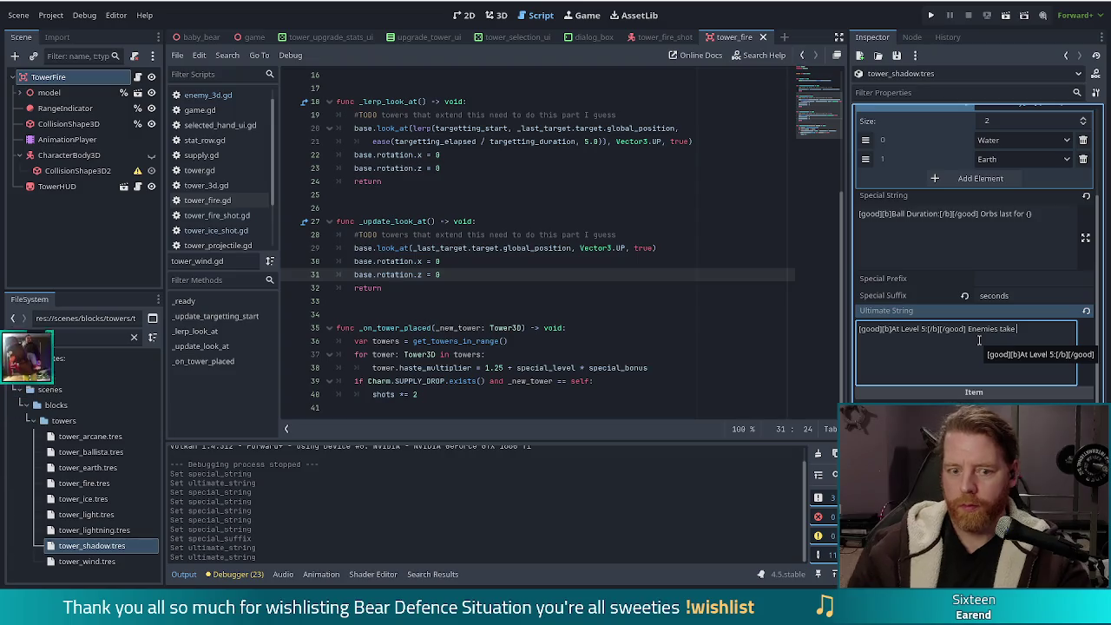
pyautogui.doubleClick(40, 337)
pyautogui.write('black')
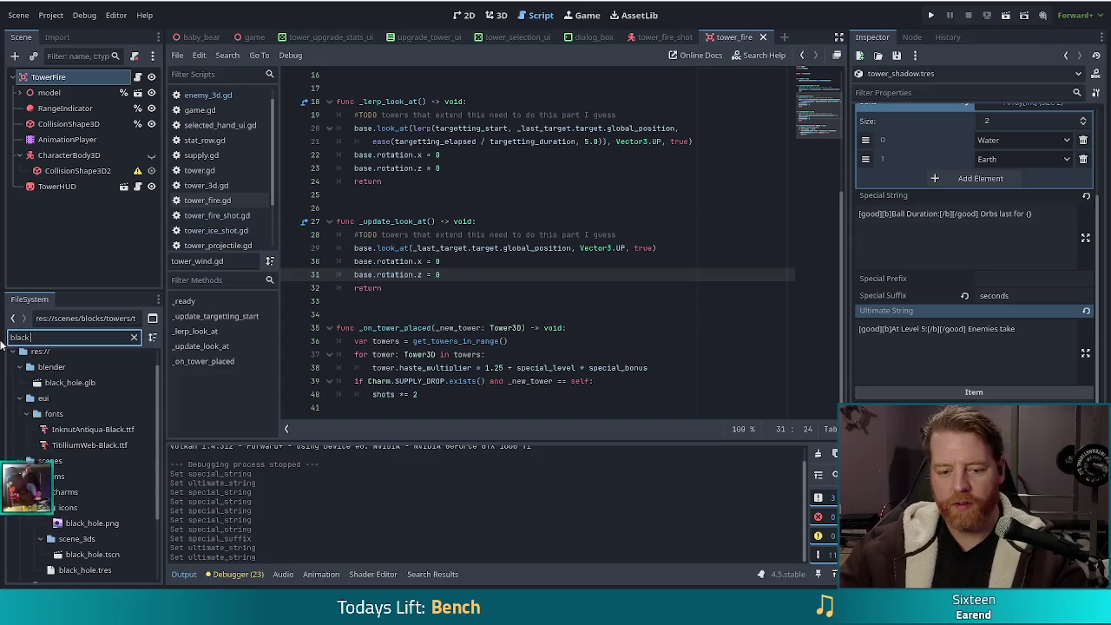
# Open black_hole.tres, review its 25%-per-orb damage Description, and launch the game
pyautogui.click(85, 569)
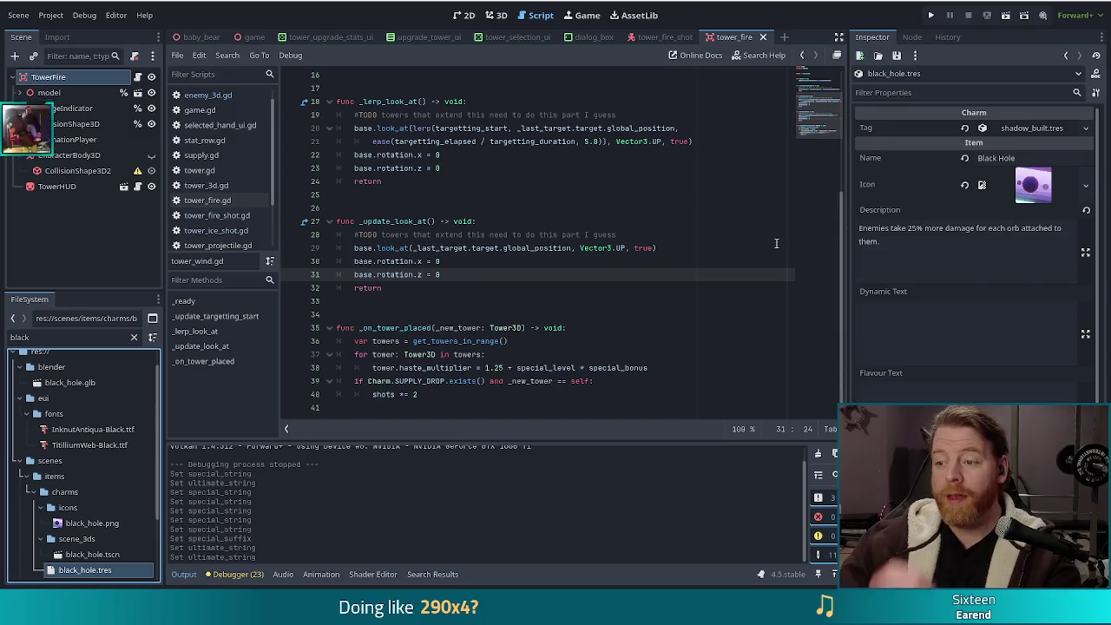
pyautogui.click(913, 238)
pyautogui.moveTo(914, 239); pyautogui.dragTo(839, 225)
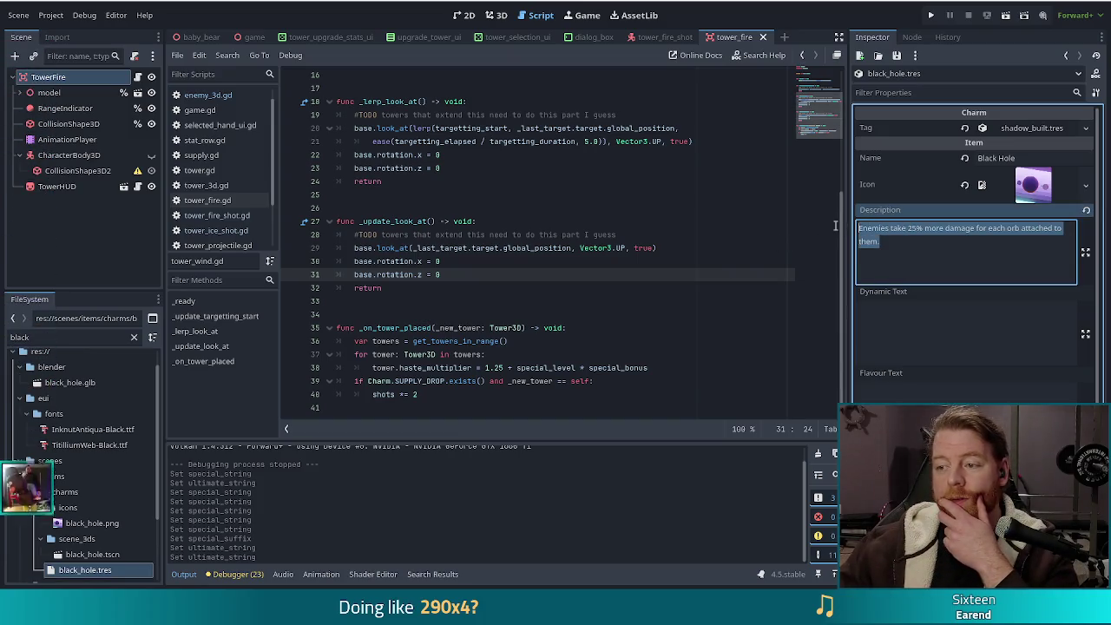
pyautogui.click(955, 249)
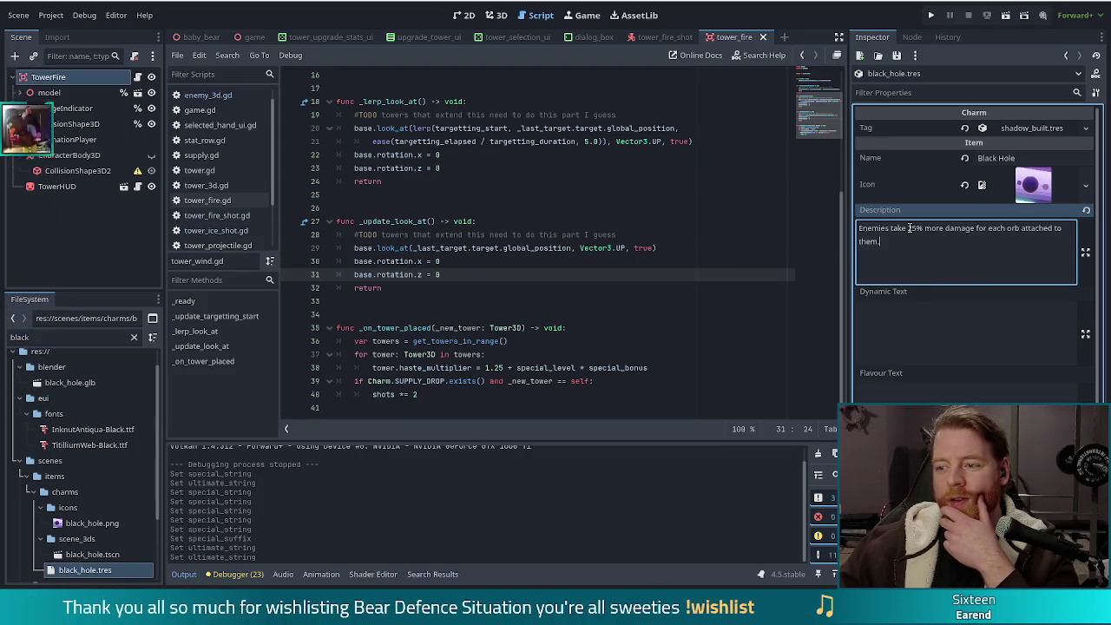
pyautogui.click(1023, 232)
pyautogui.hotkey('ctrl', 'a')
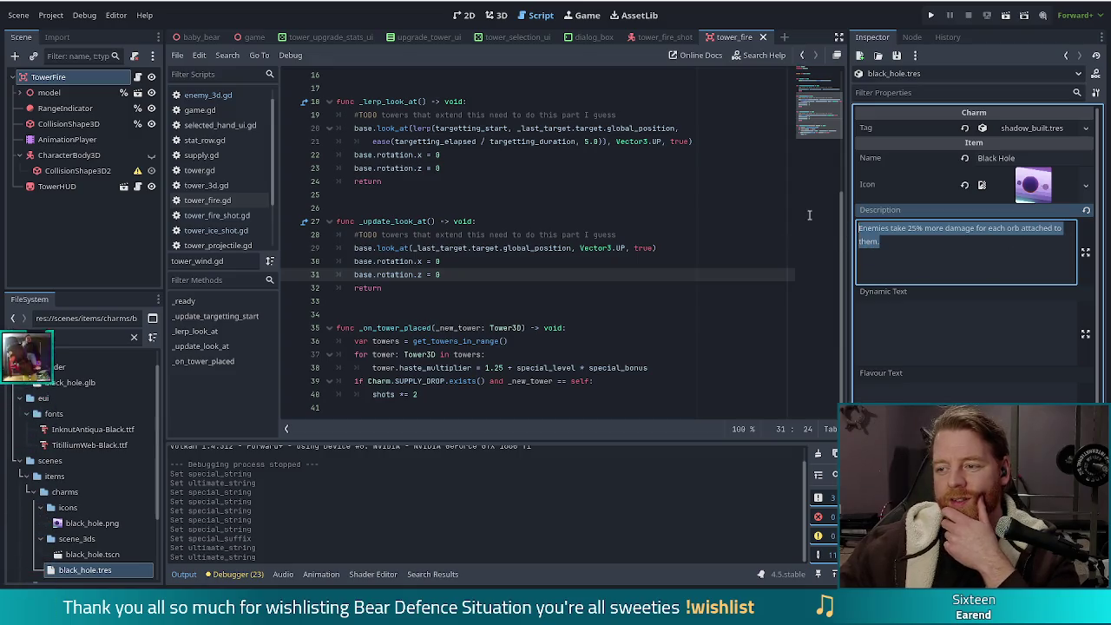
pyautogui.click(907, 248)
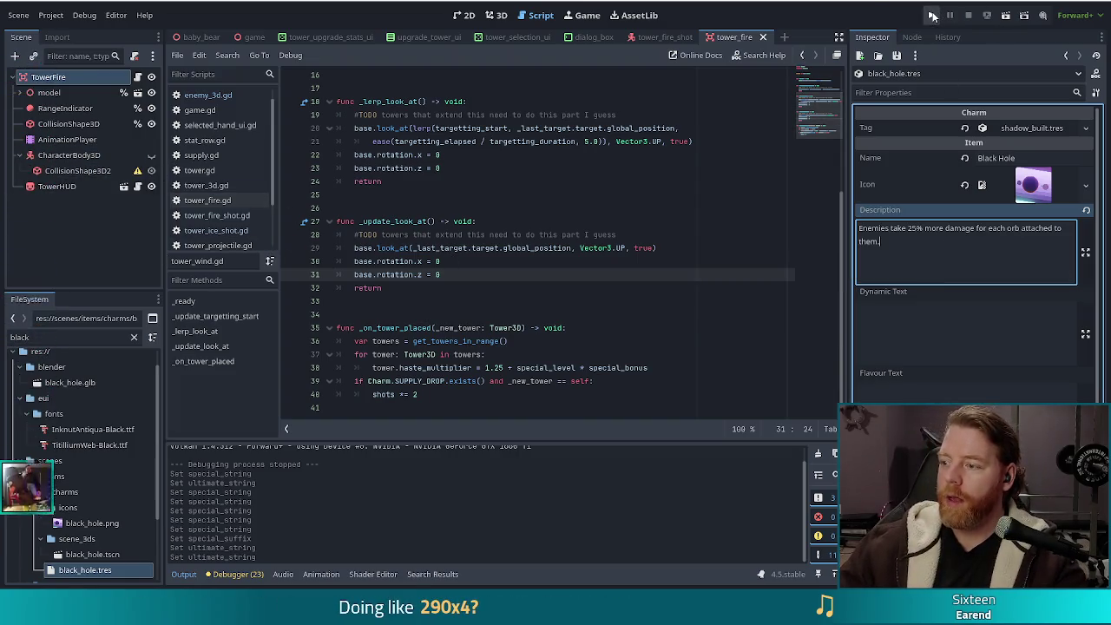
pyautogui.click(932, 16)
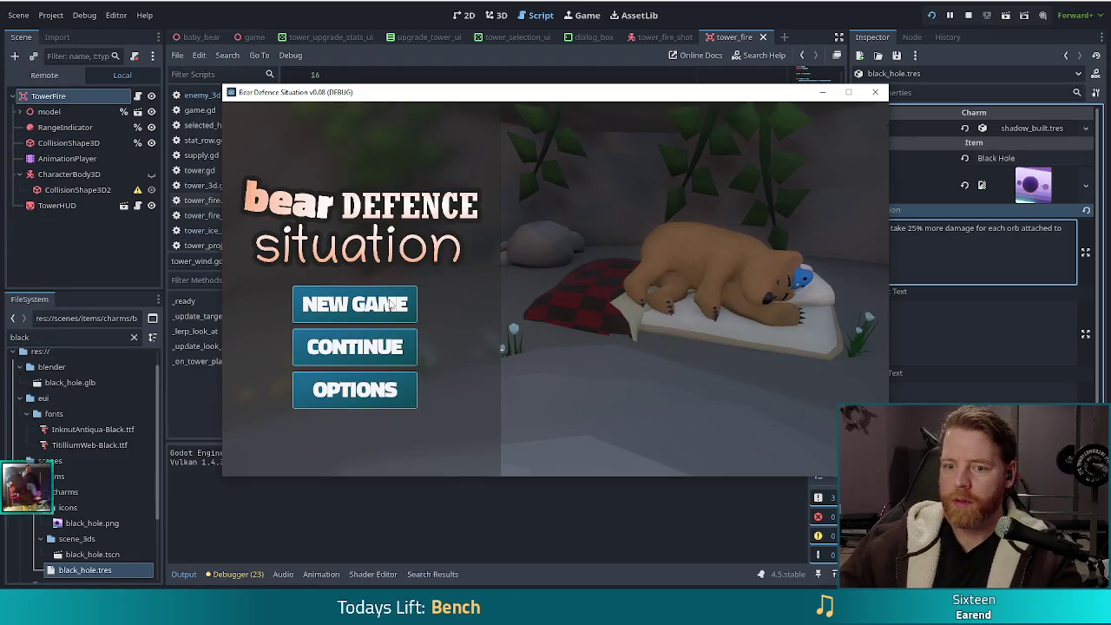
# Start a new game and make the Air Golem the enemy with console command set_enemy golem_air
pyautogui.click(365, 315)
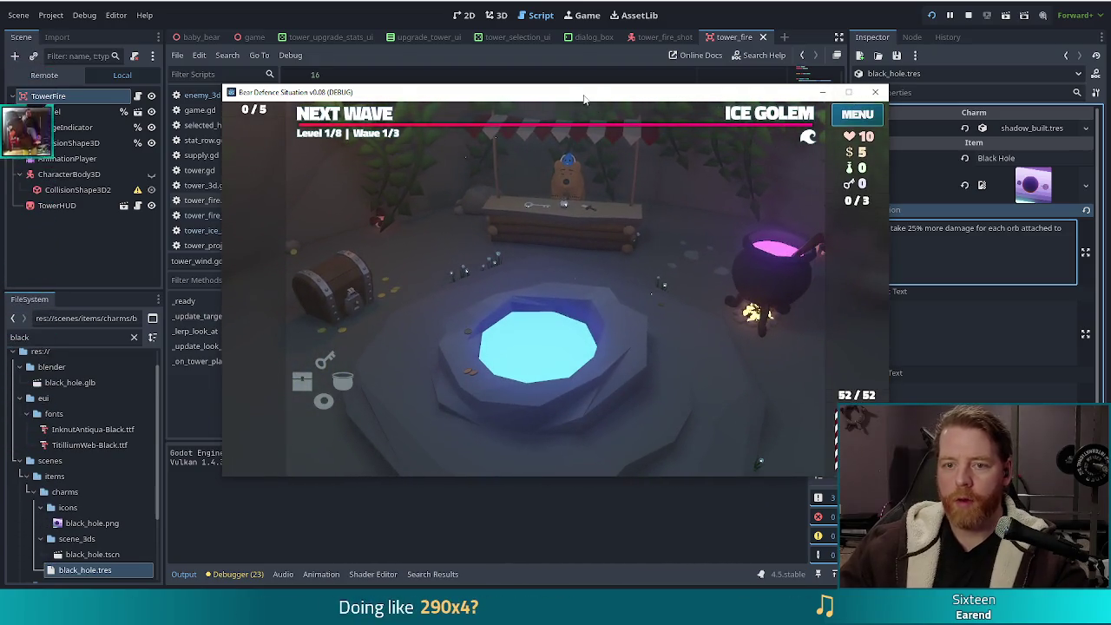
pyautogui.press('`')
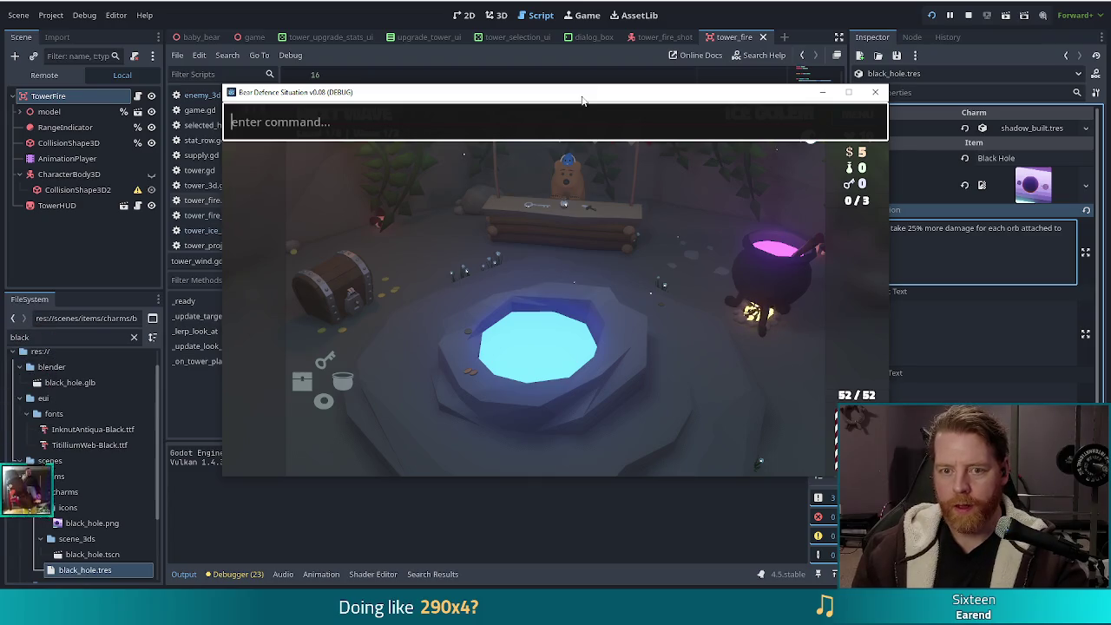
pyautogui.write('set_enemy golem_ai')
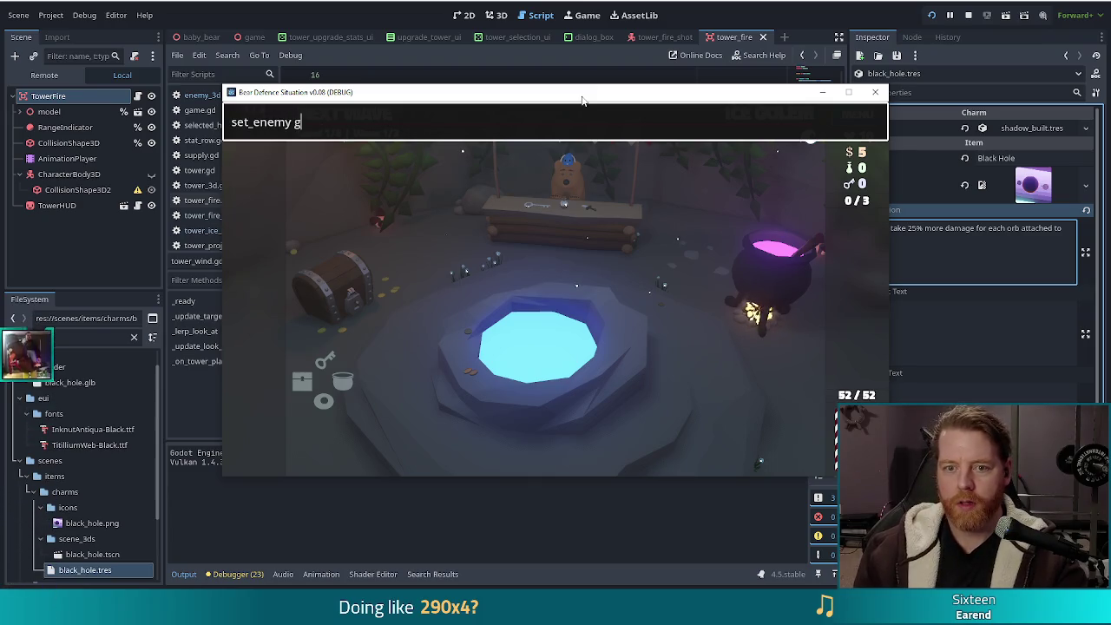
pyautogui.write('rs')
pyautogui.press('Return')
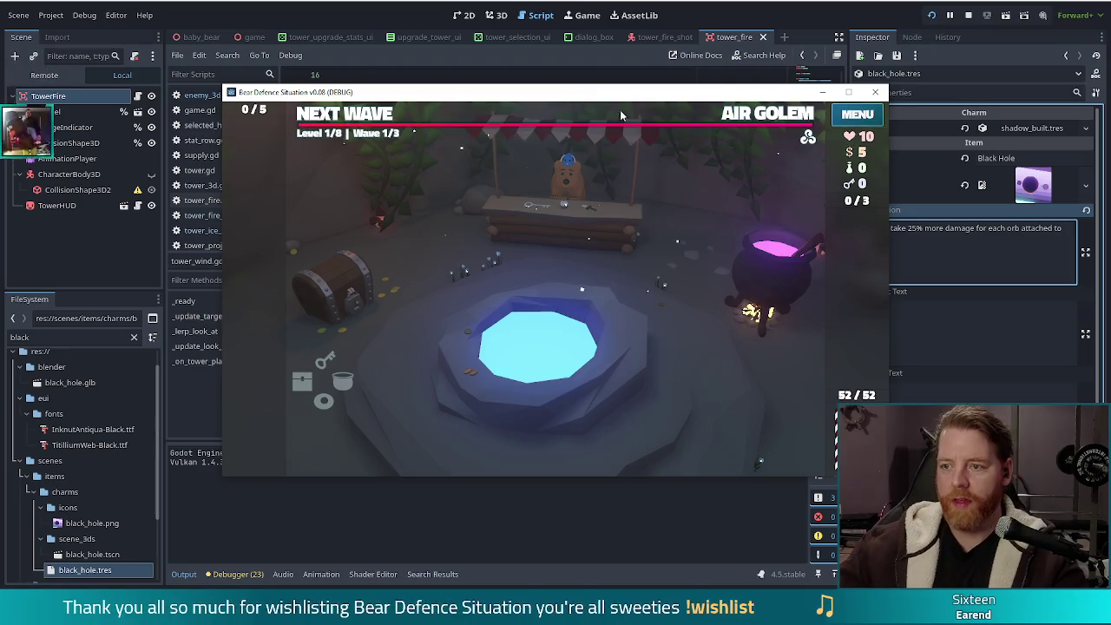
pyautogui.click(773, 120)
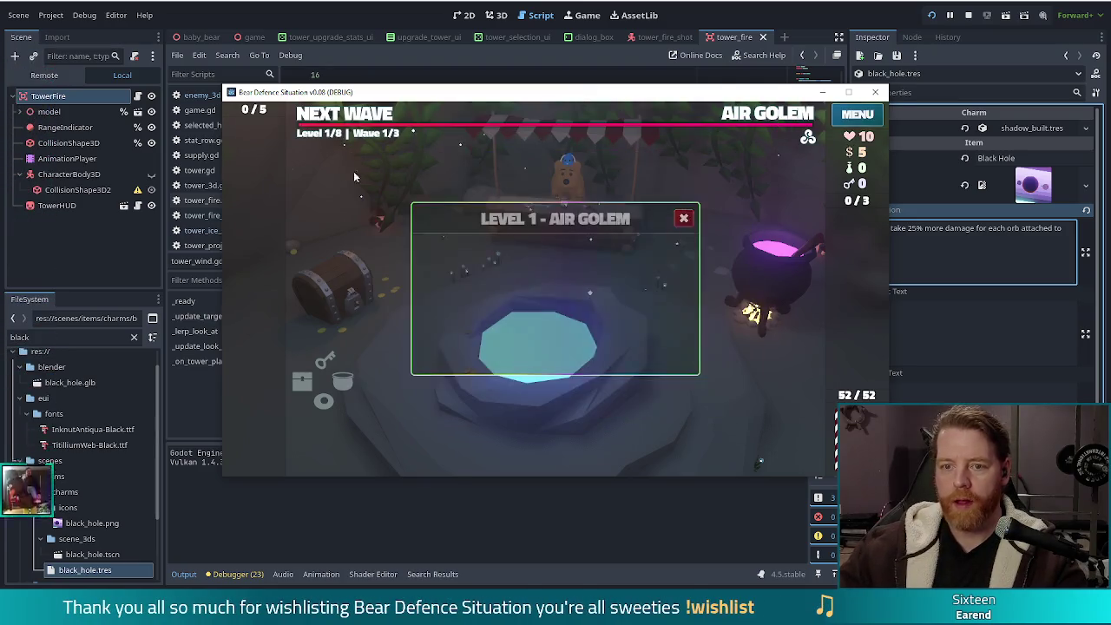
pyautogui.click(484, 278)
# Grant the diamond_hands wish through the console's add_wish command
pyautogui.press('`')
pyautogui.write('set_enemy golem_airs')
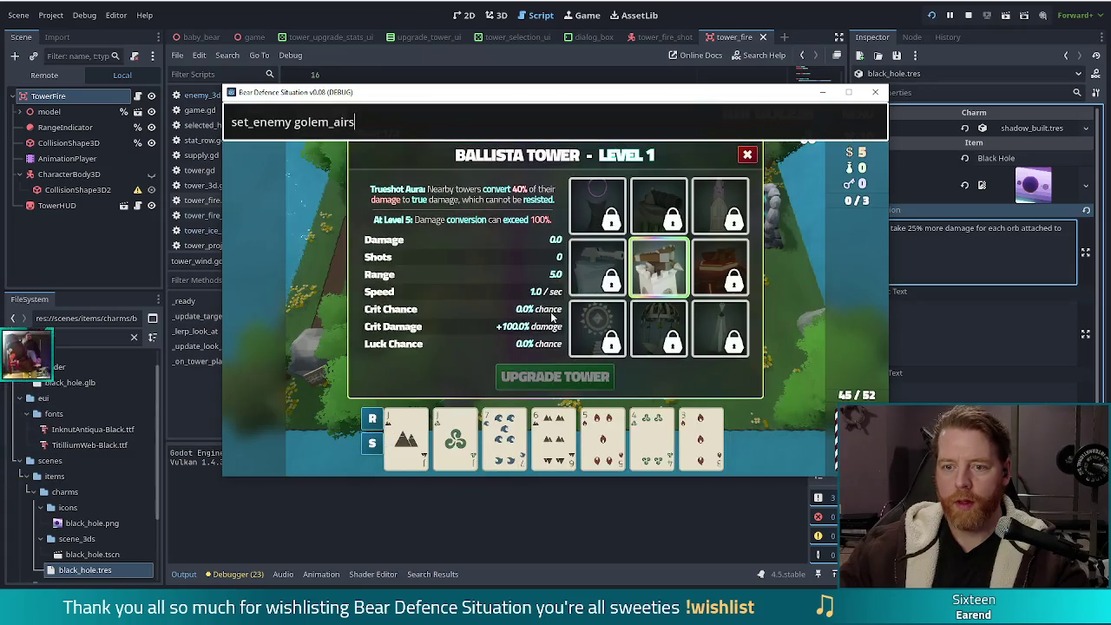
pyautogui.click(748, 155)
pyautogui.hotkey('ctrl', 'a')
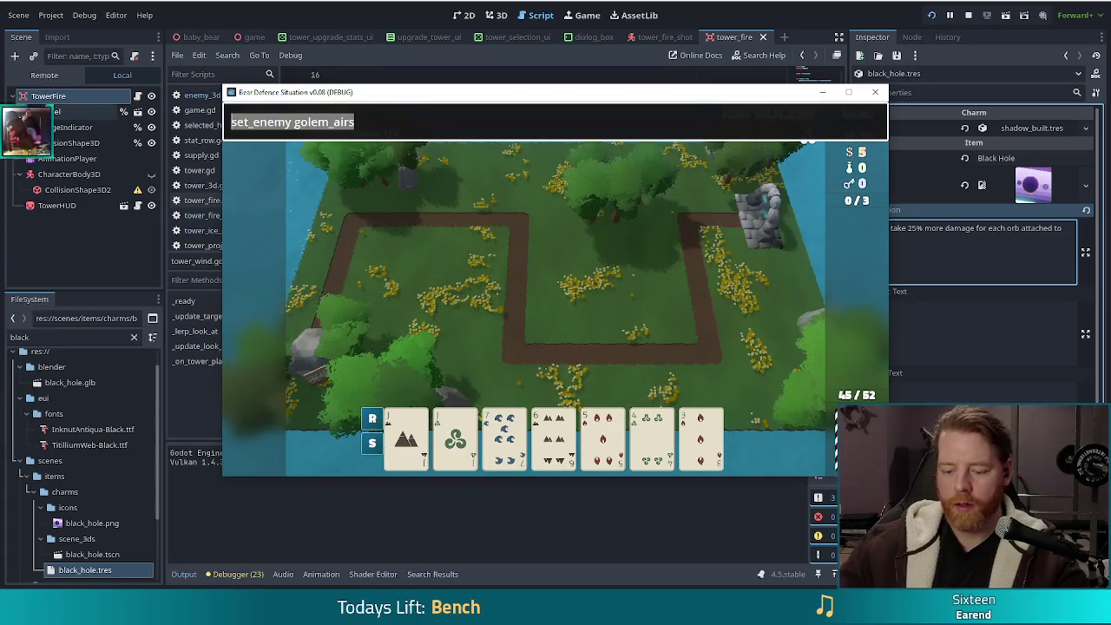
pyautogui.write('test(')
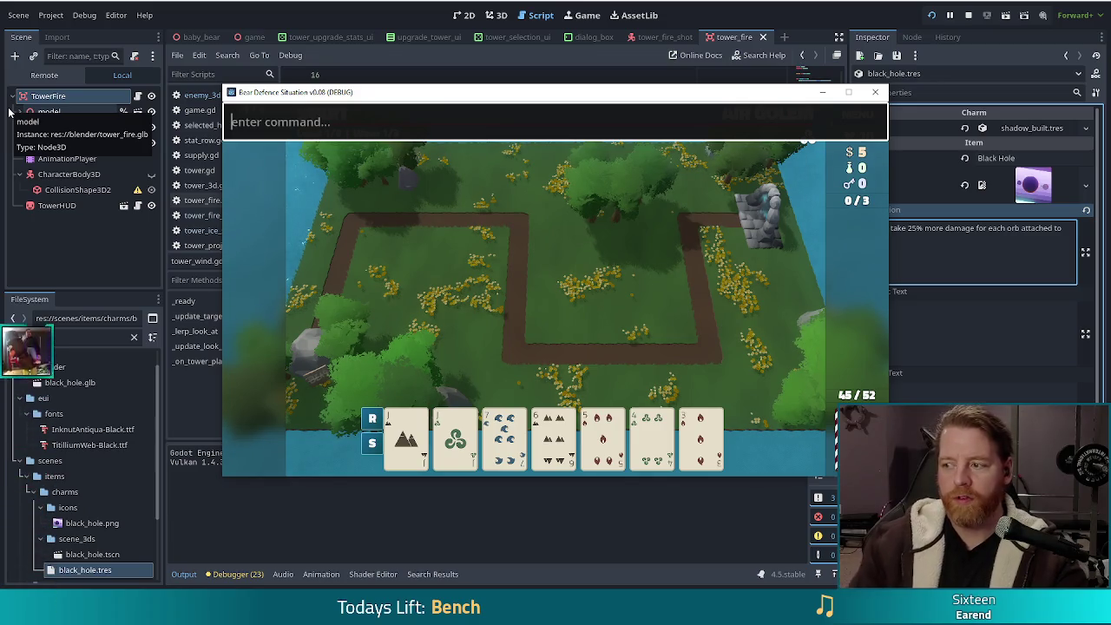
pyautogui.write('add')
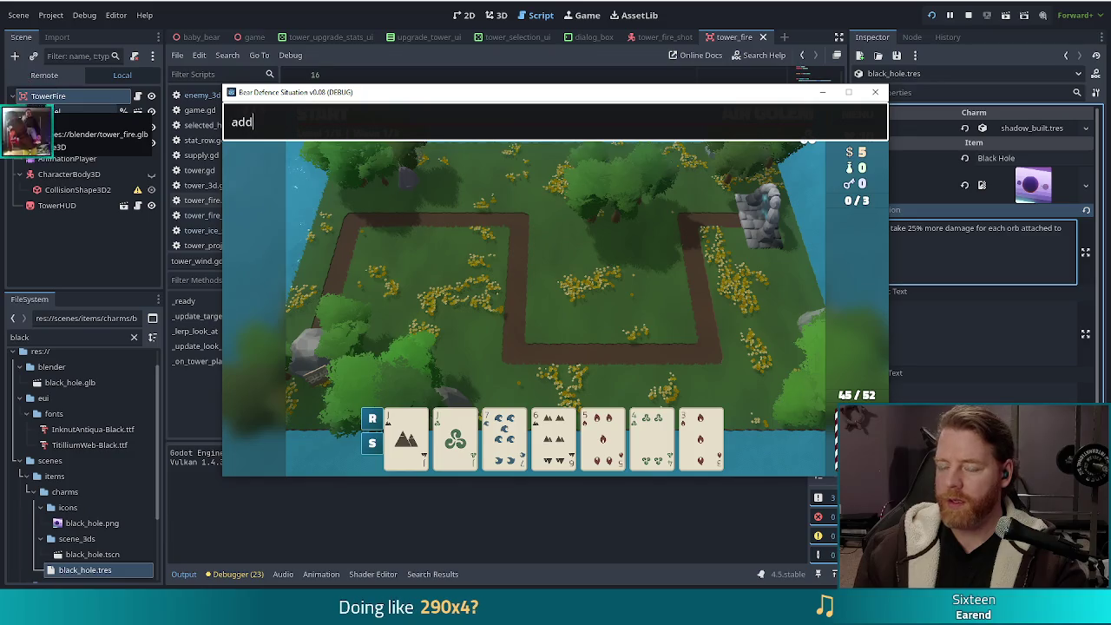
pyautogui.write('_wish diam')
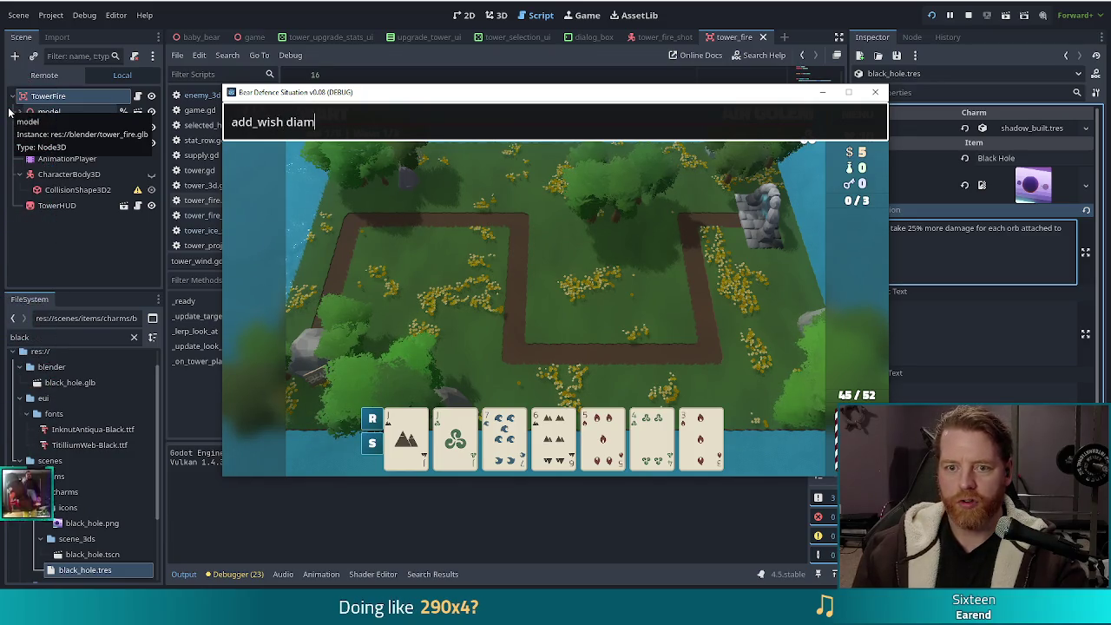
pyautogui.write('_hands')
pyautogui.press('Return')
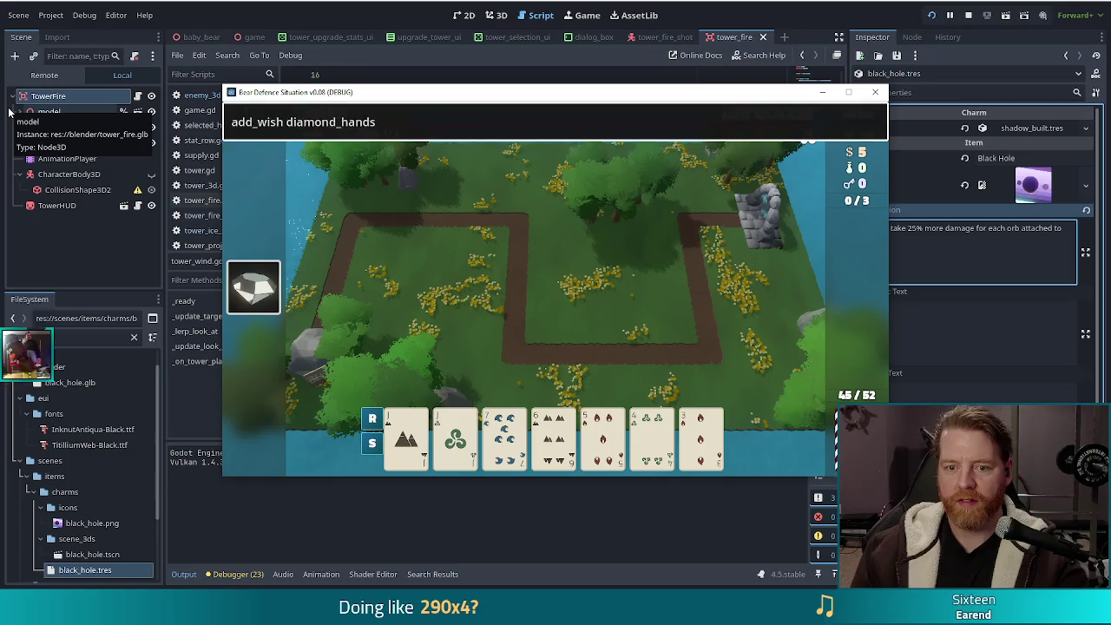
# Play the Jack of Earth and Jack of Wind pair as a Ballista near the map centre
pyautogui.click(390, 420)
pyautogui.click(455, 434)
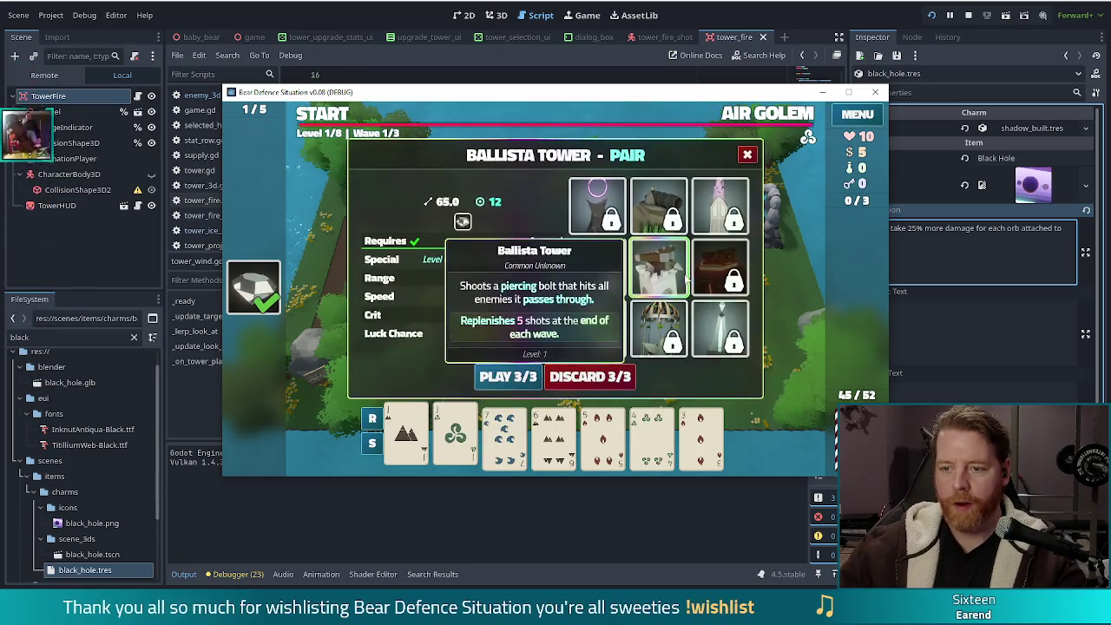
pyautogui.click(512, 382)
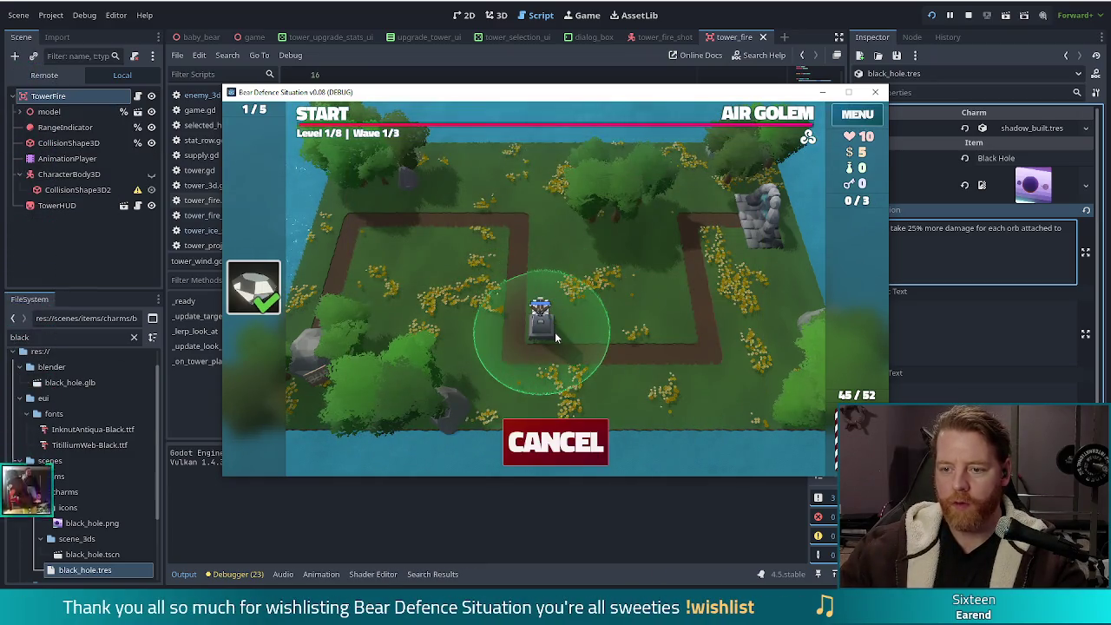
pyautogui.click(555, 331)
pyautogui.click(848, 92)
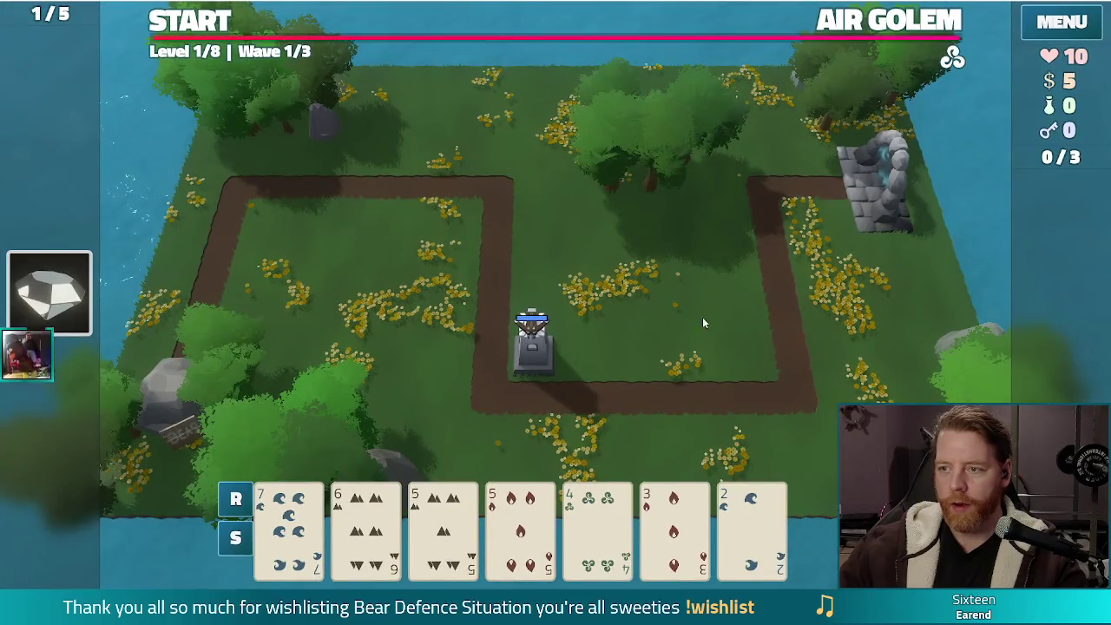
# Choose cards from the hand and discard them to draw new ones
pyautogui.click(442, 530)
pyautogui.click(518, 530)
pyautogui.click(519, 530)
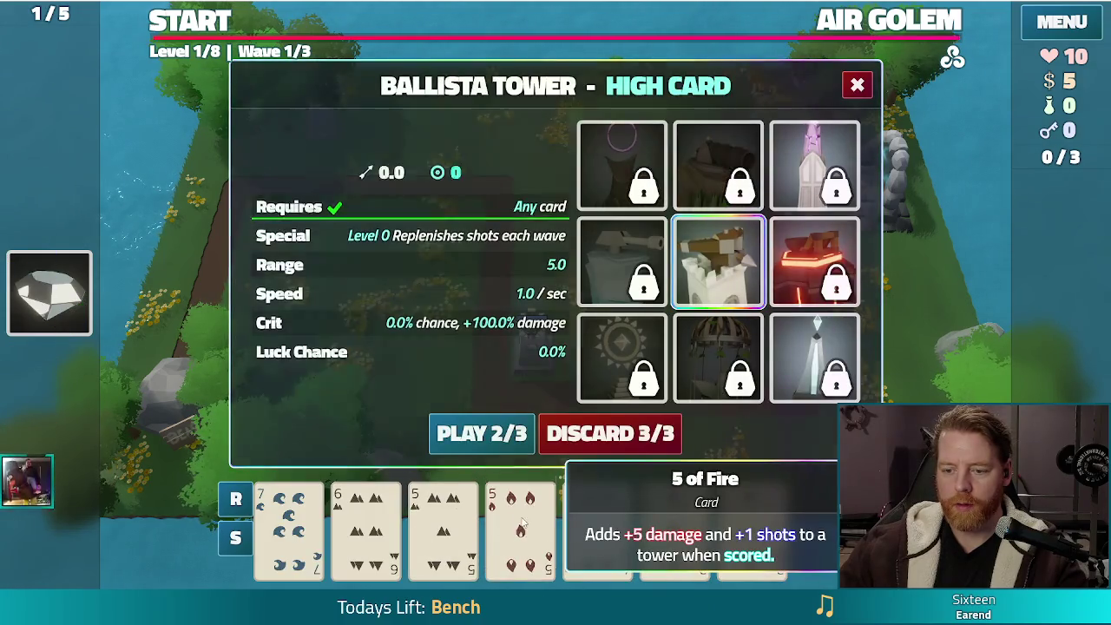
pyautogui.click(442, 530)
pyautogui.click(612, 433)
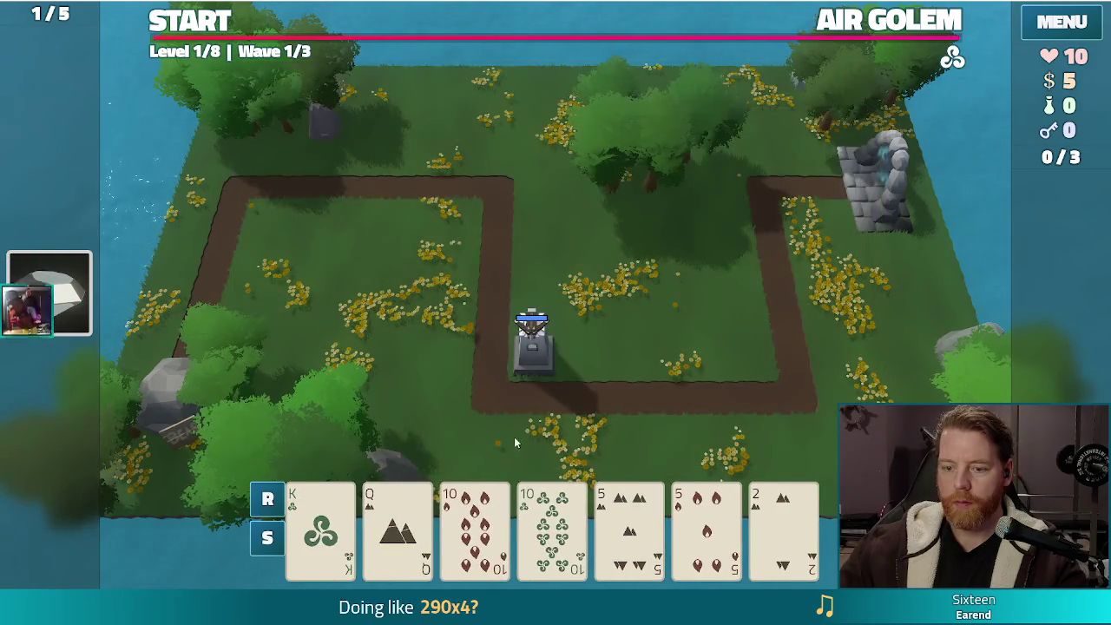
# Play the pair of 10s as a Ballista Tower near the path's upper-right corner
pyautogui.click(474, 529)
pyautogui.click(552, 529)
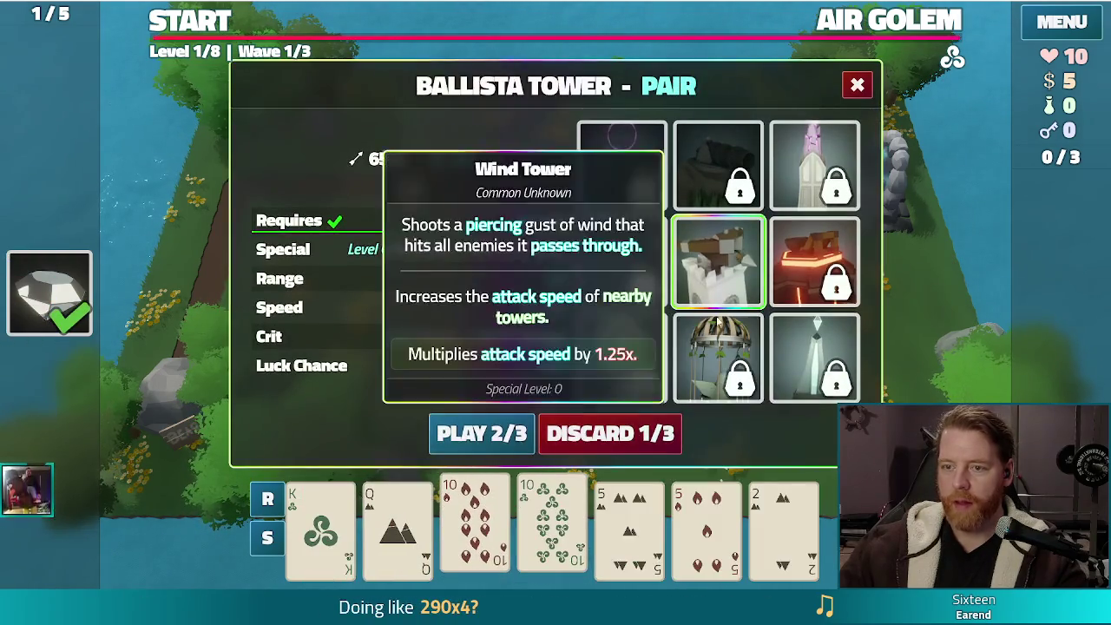
pyautogui.click(518, 434)
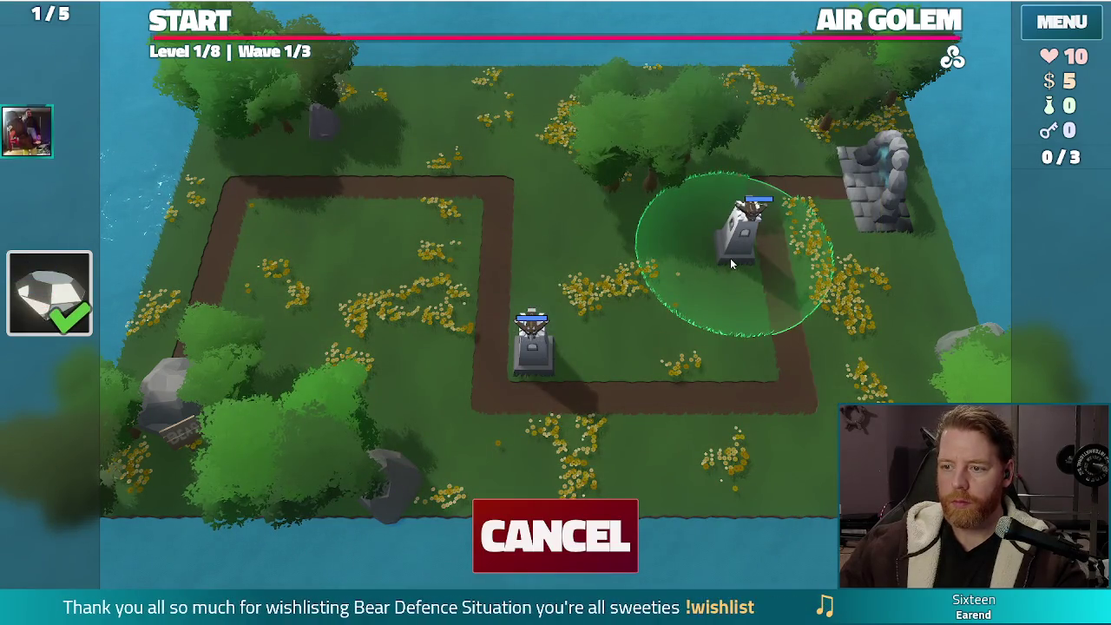
pyautogui.click(730, 257)
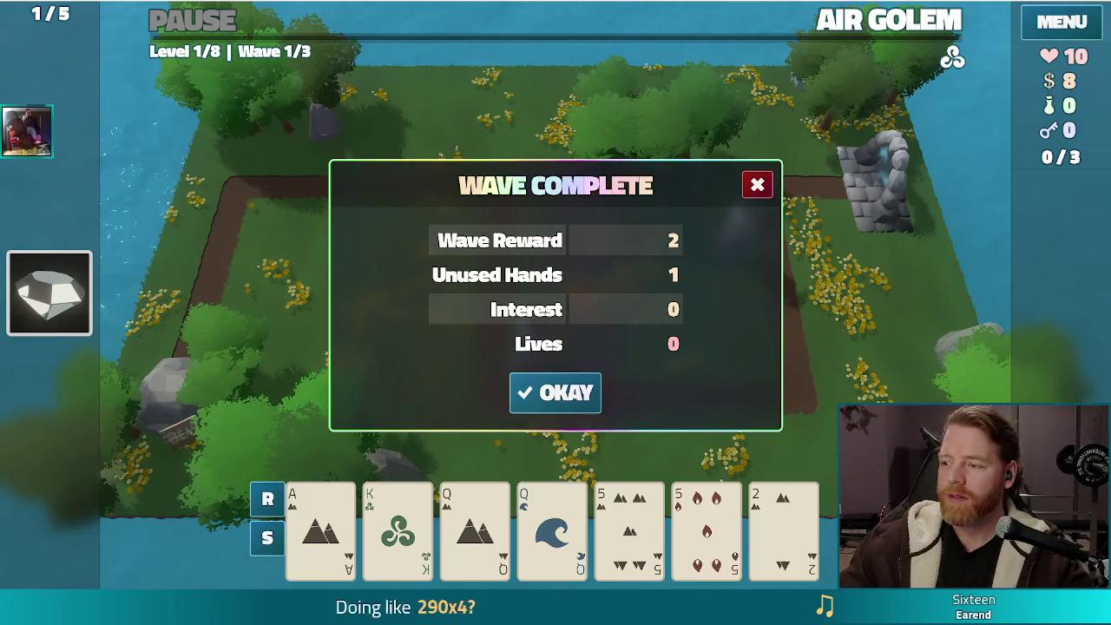
# Close the running game window with Alt+F4 to return to the Godot editor
pyautogui.hotkey('alt', 'F4')
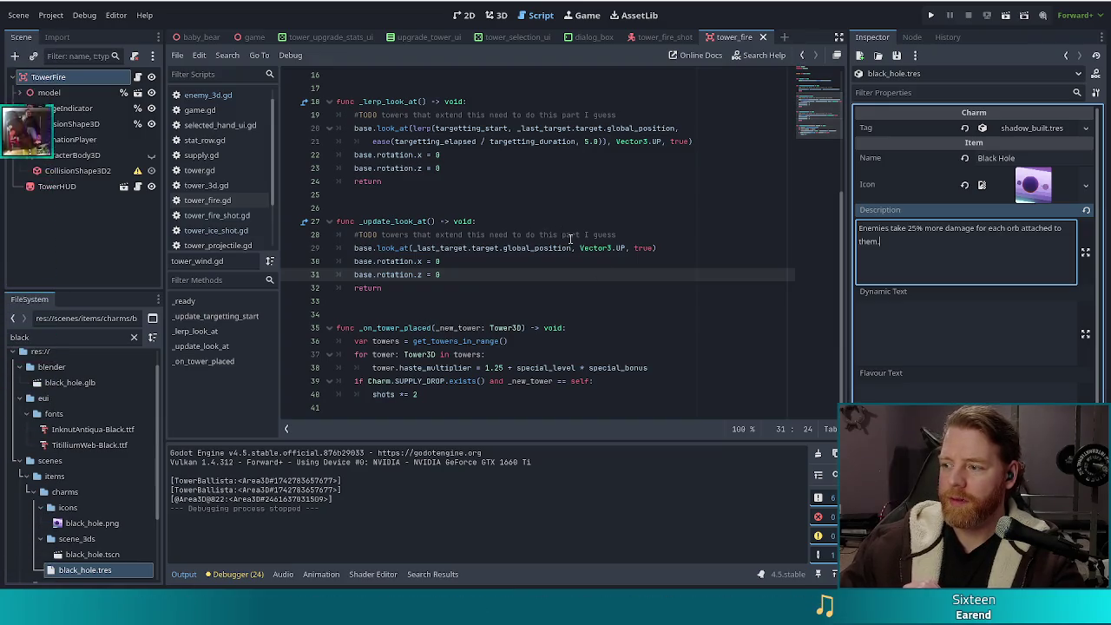
# Copy the black_hole Description and paste it over 'Enemies take' in the shadow Ultimate String
pyautogui.click(450, 273)
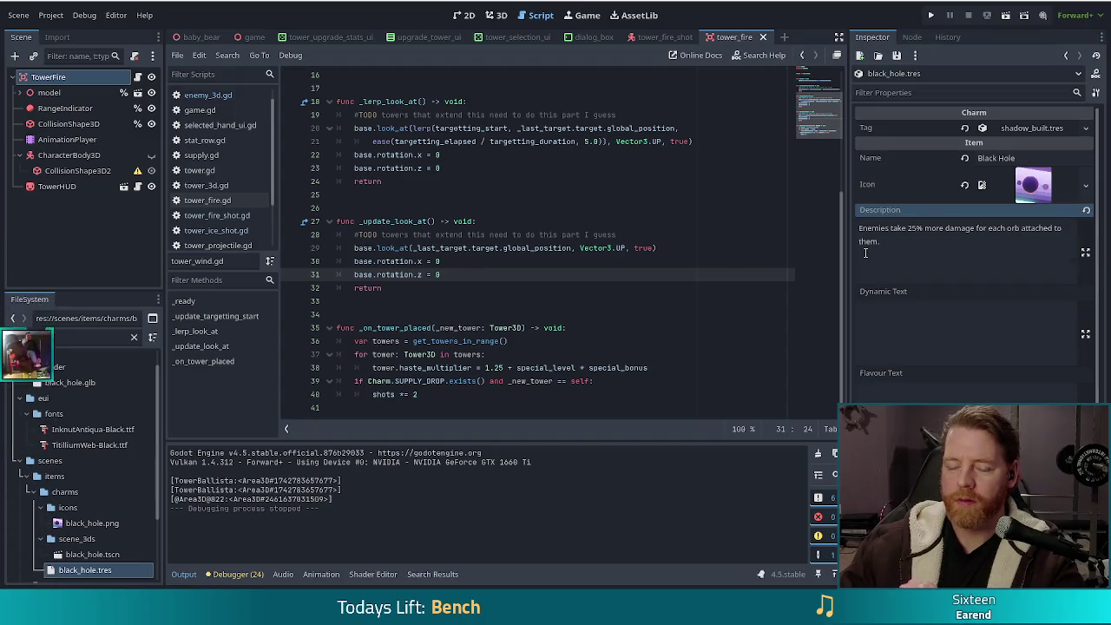
pyautogui.click(989, 241)
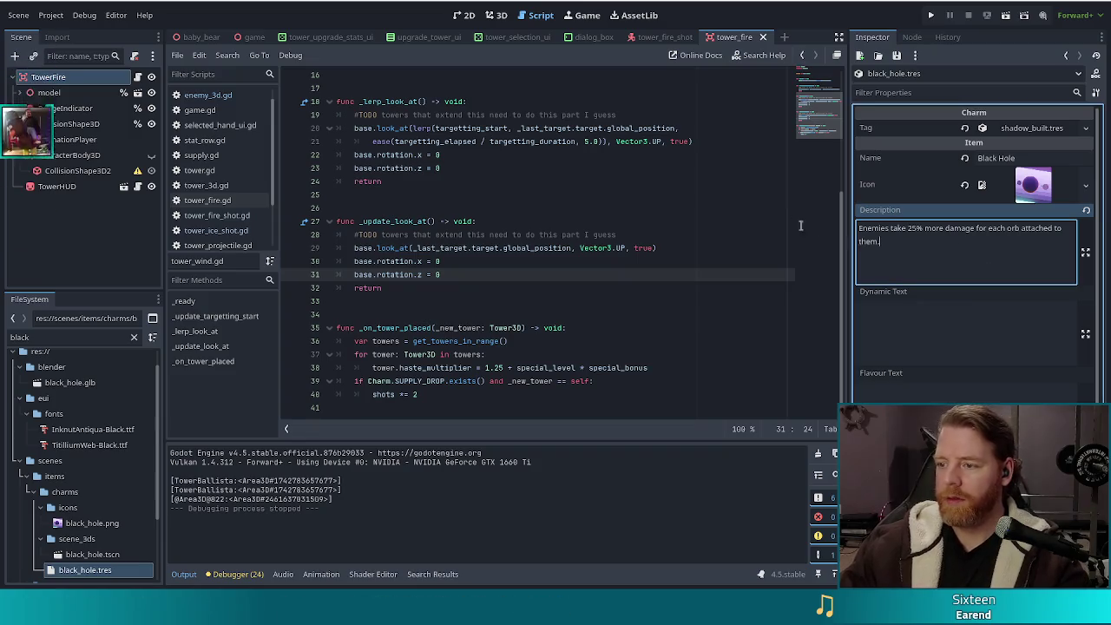
pyautogui.hotkey('ctrl', 'a')
pyautogui.hotkey('ctrl', 'c')
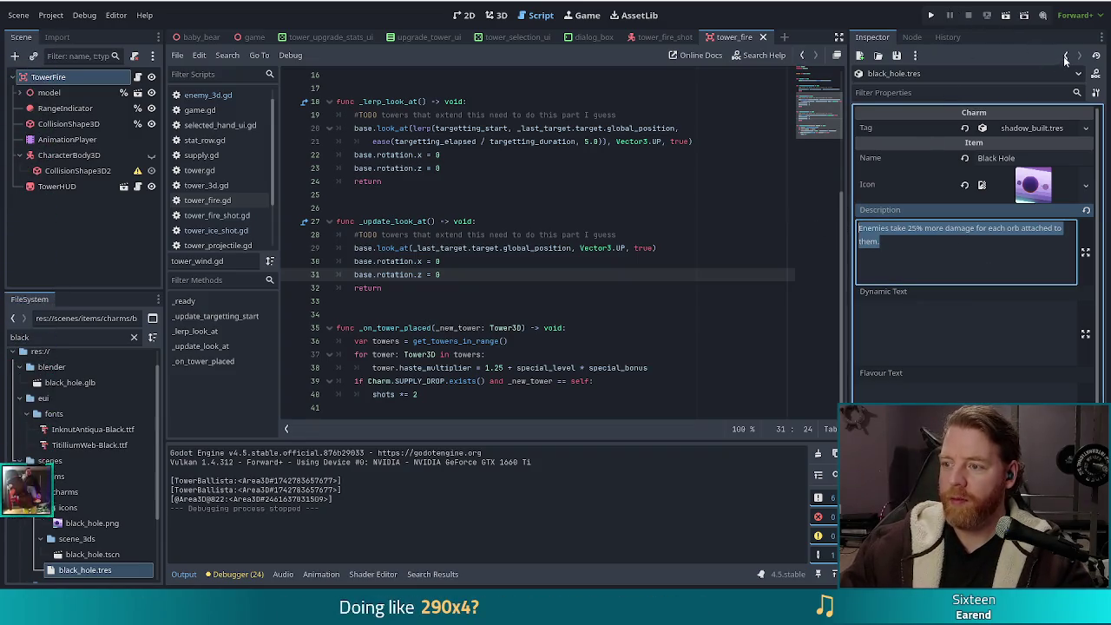
pyautogui.click(1066, 56)
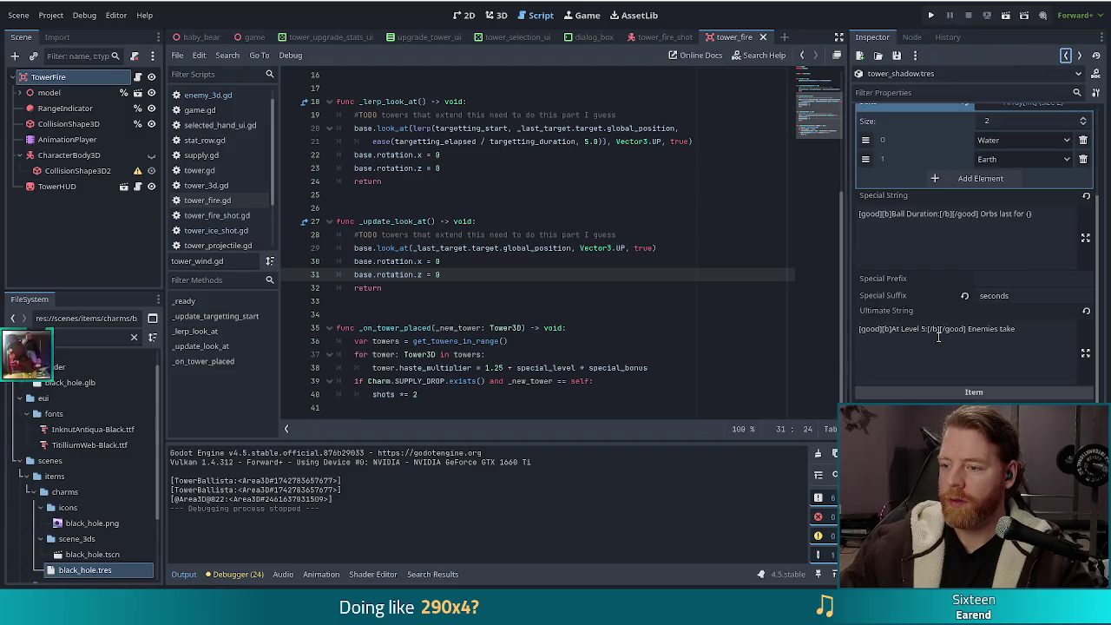
pyautogui.moveTo(1016, 330); pyautogui.dragTo(968, 333)
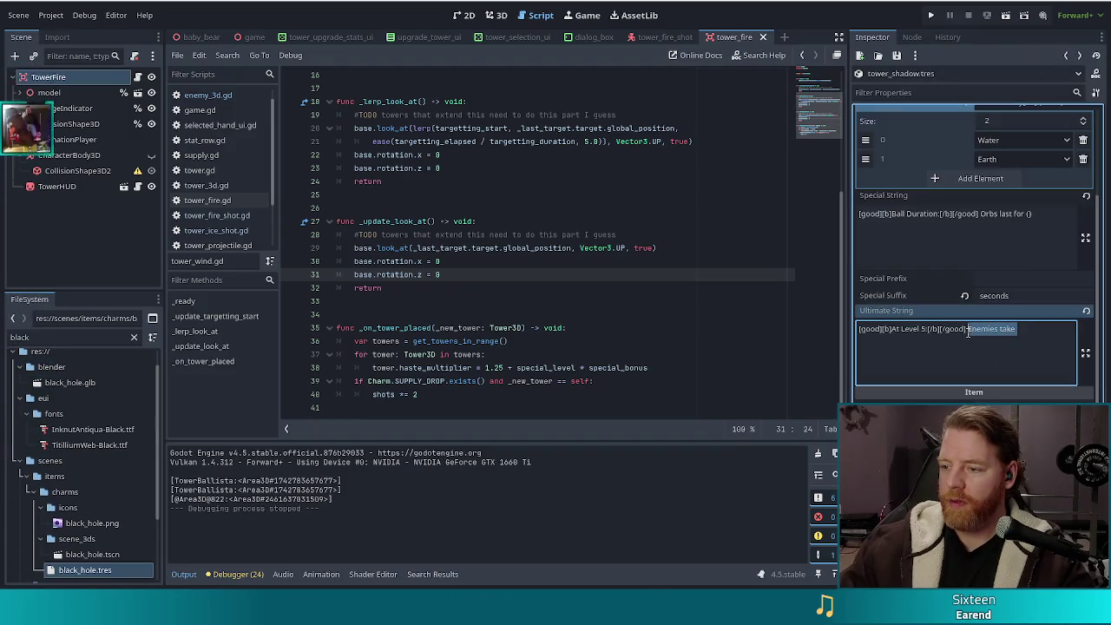
pyautogui.hotkey('ctrl', 'v')
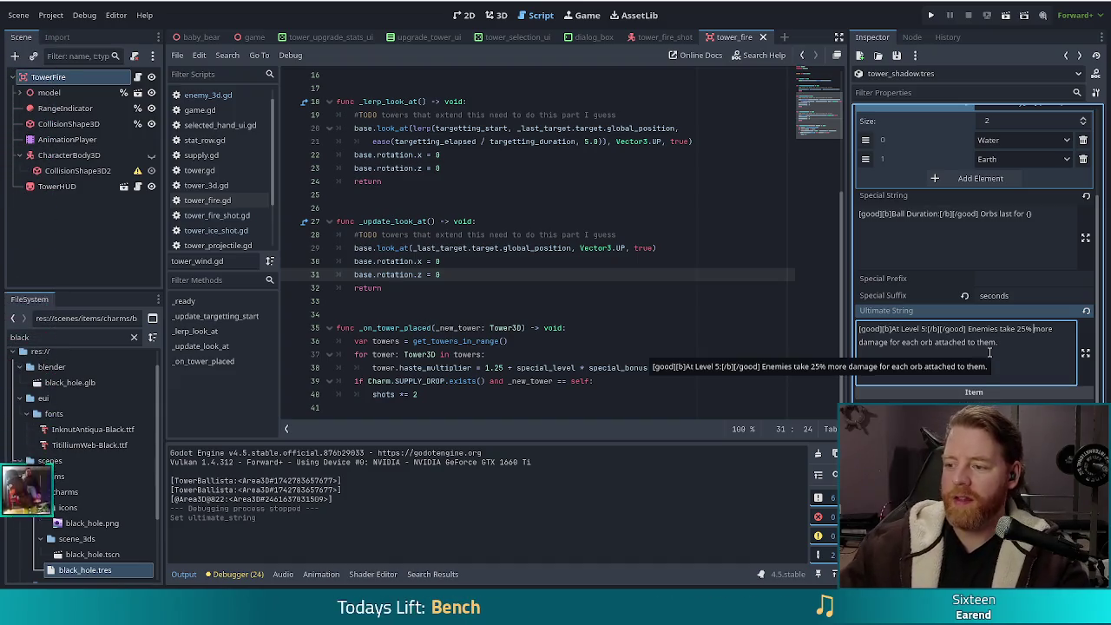
# Wrap 25% in [damage] tags and 'each orb attached' in [good] tags
pyautogui.click(1018, 328)
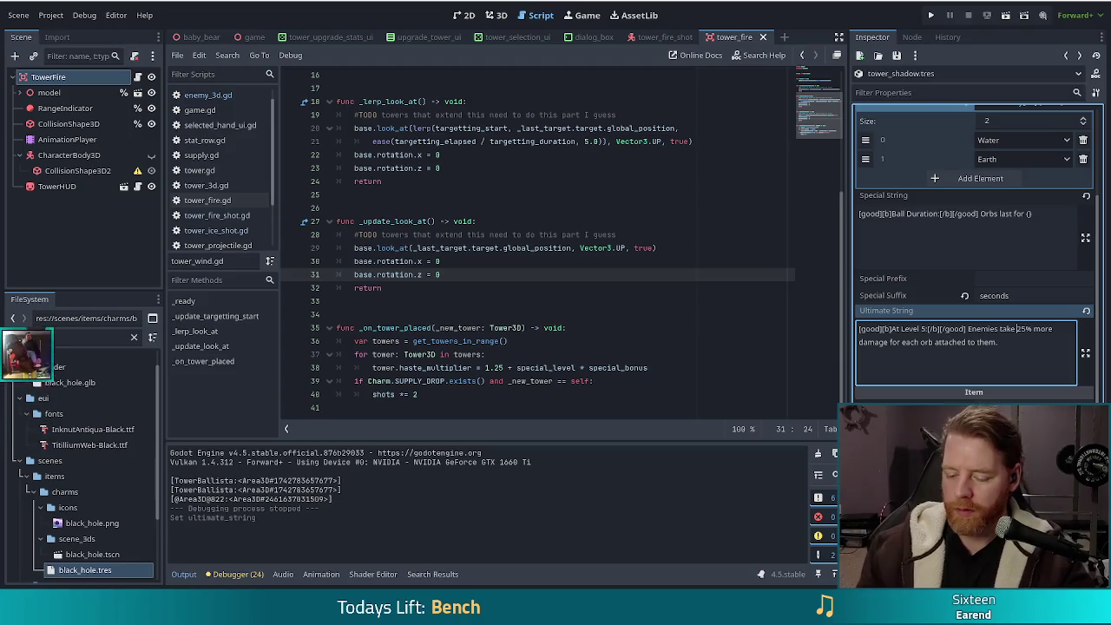
pyautogui.write('[damage')
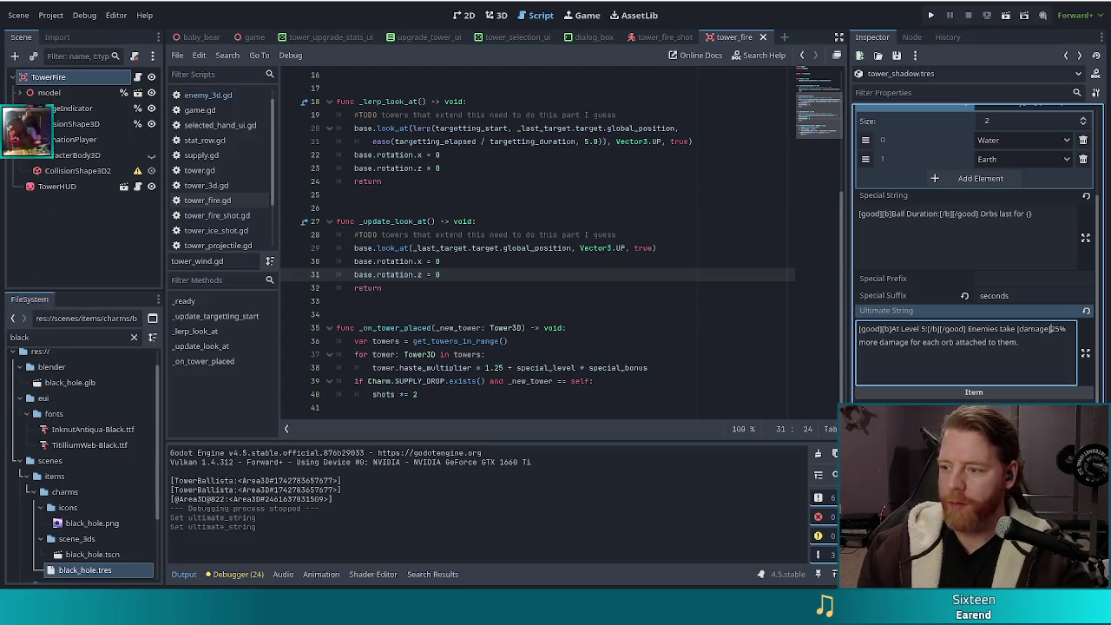
pyautogui.write(']25%')
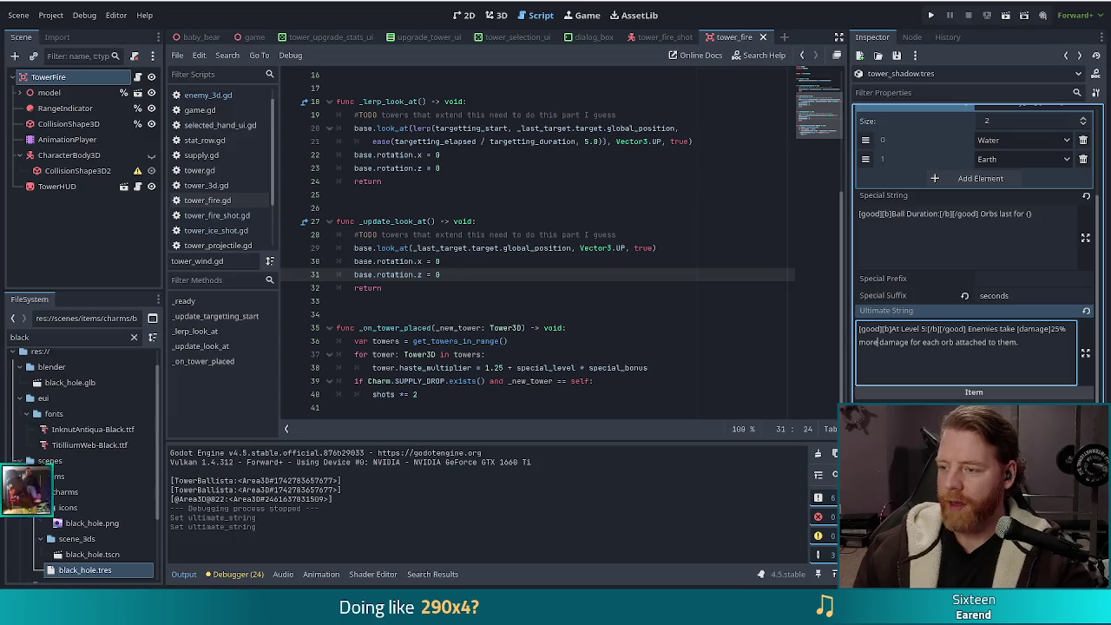
pyautogui.write('[/damage')
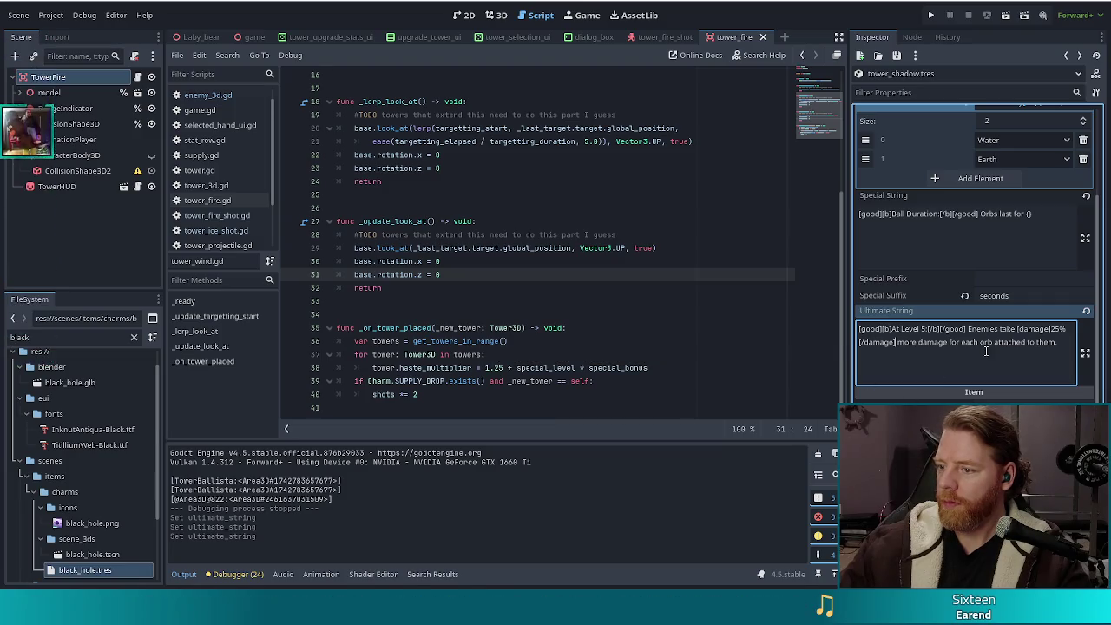
pyautogui.click(961, 342)
pyautogui.write('[good')
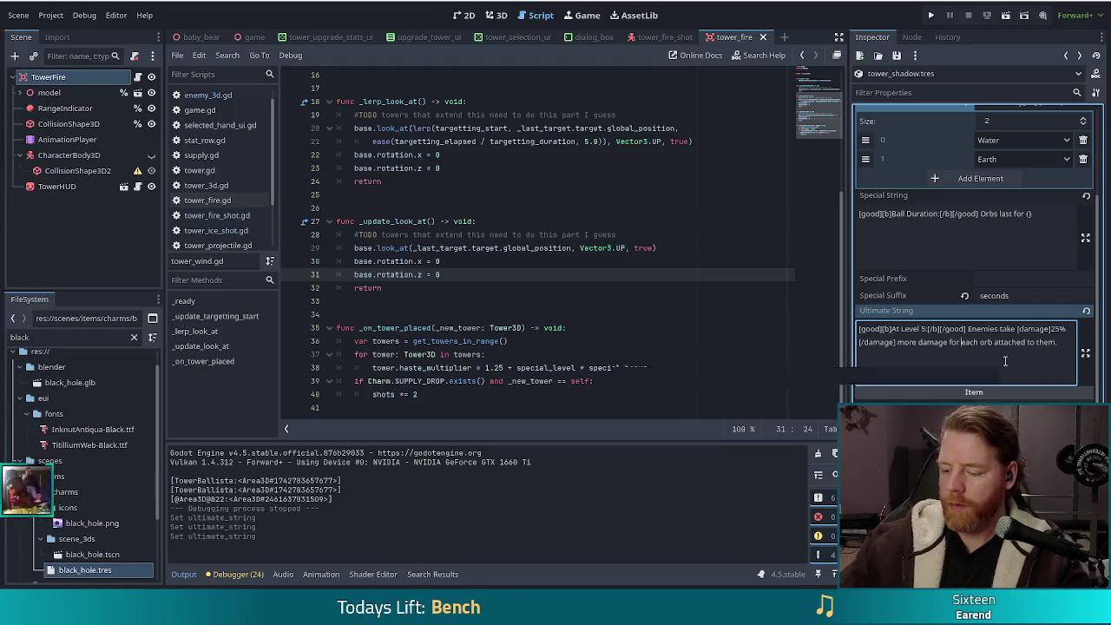
pyautogui.write(']')
pyautogui.hotkey('ctrl', 'Right')
pyautogui.hotkey('ctrl', 'Right')
pyautogui.write('[/good')
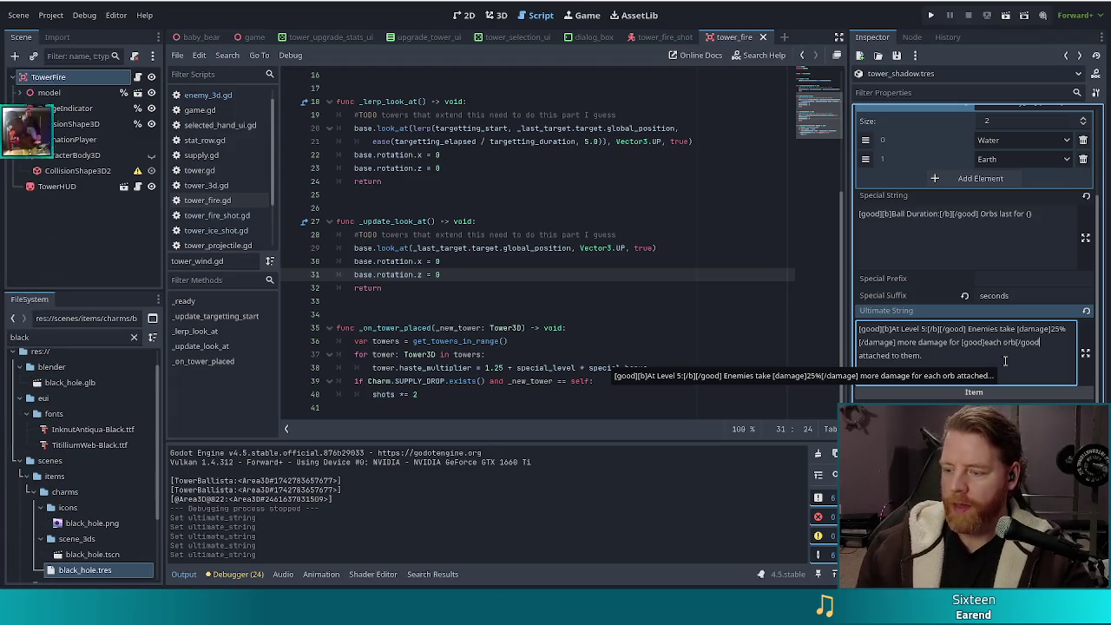
pyautogui.write(']')
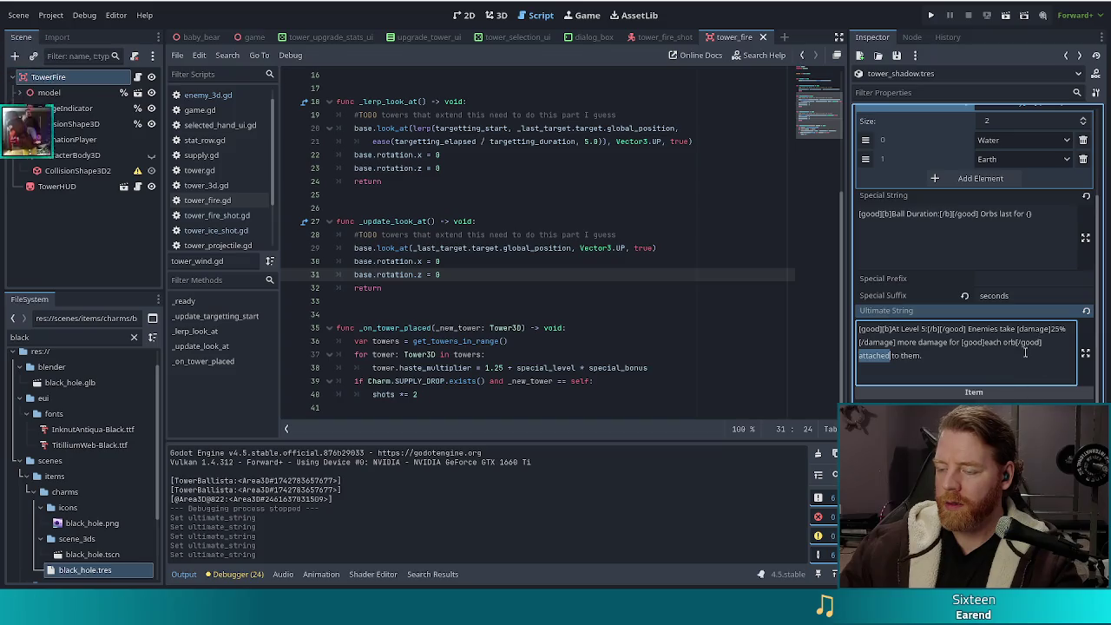
pyautogui.click(873, 355)
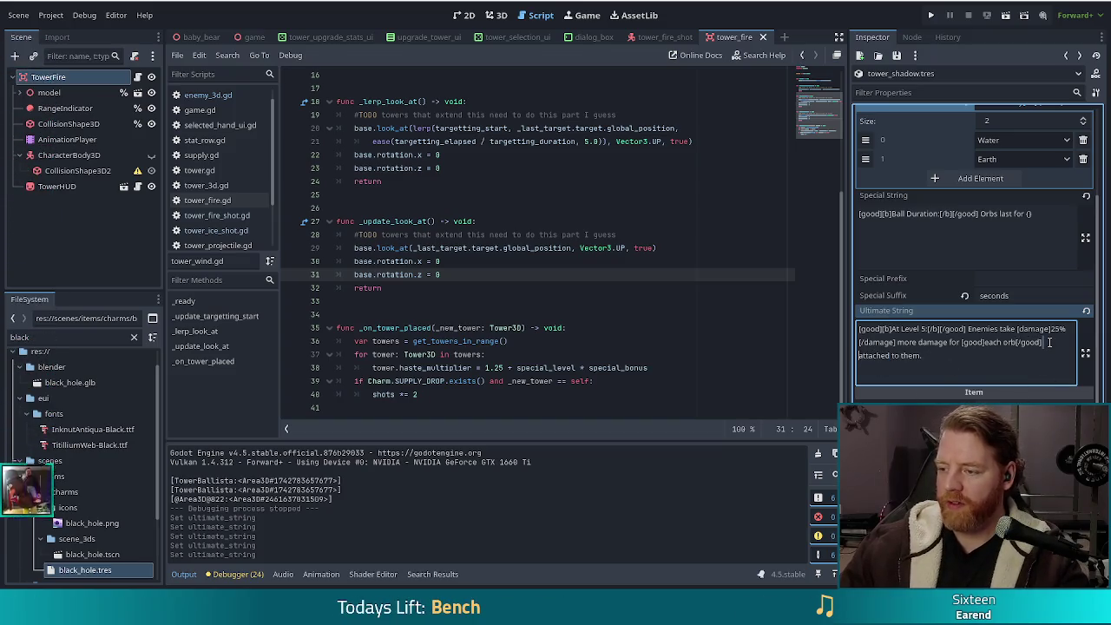
pyautogui.press('BackSpace')
pyautogui.press('BackSpace')
pyautogui.press('BackSpace')
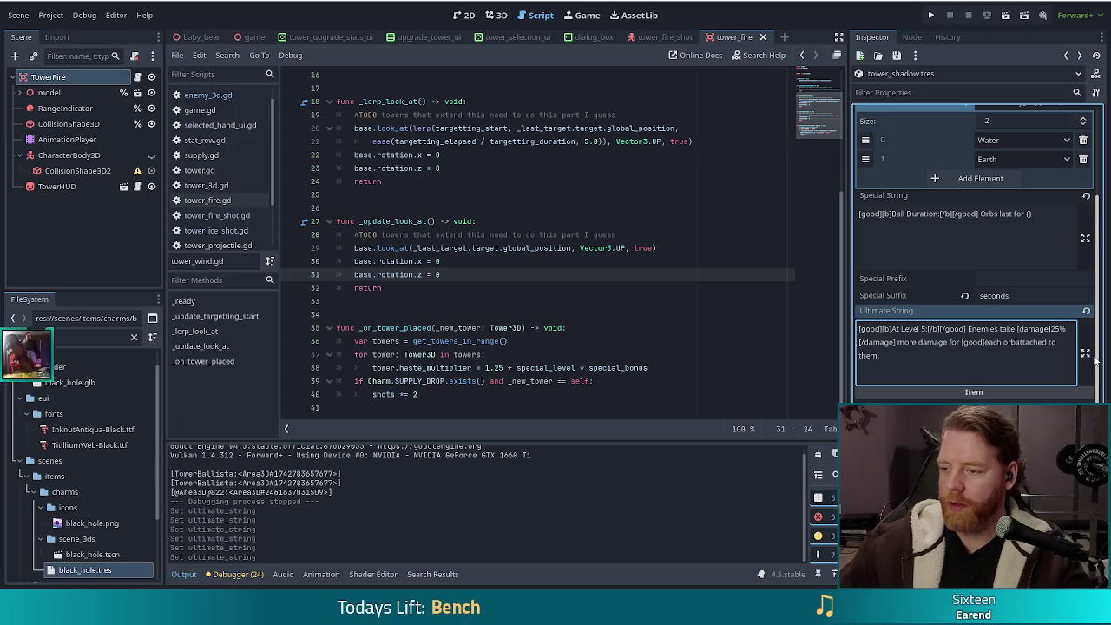
pyautogui.hotkey('ctrl', 'Right')
pyautogui.write('[/good]')
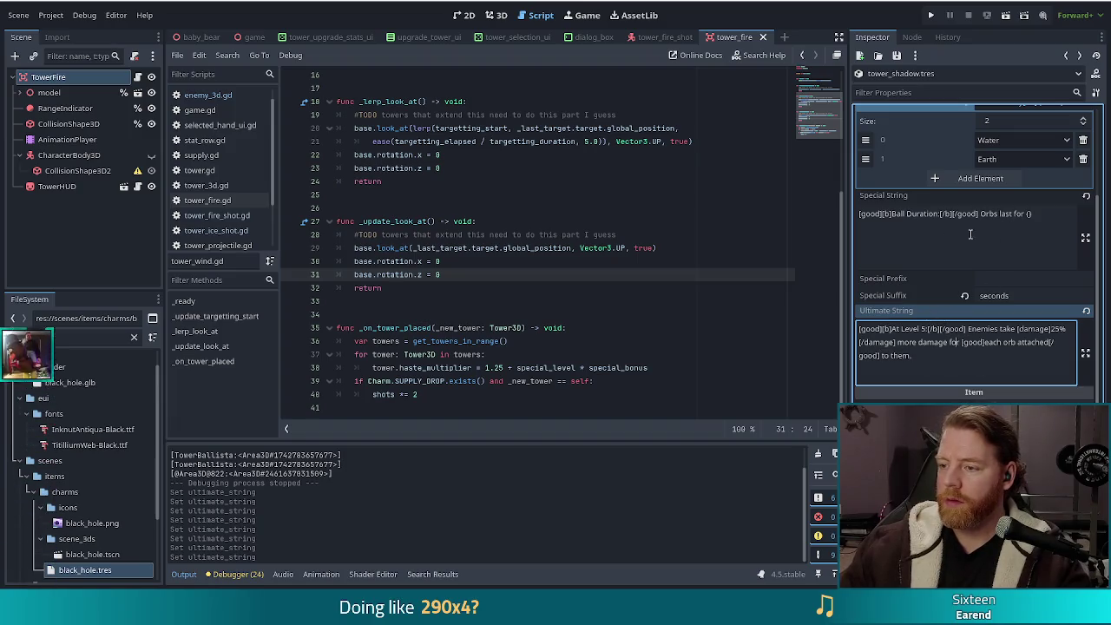
pyautogui.click(1047, 217)
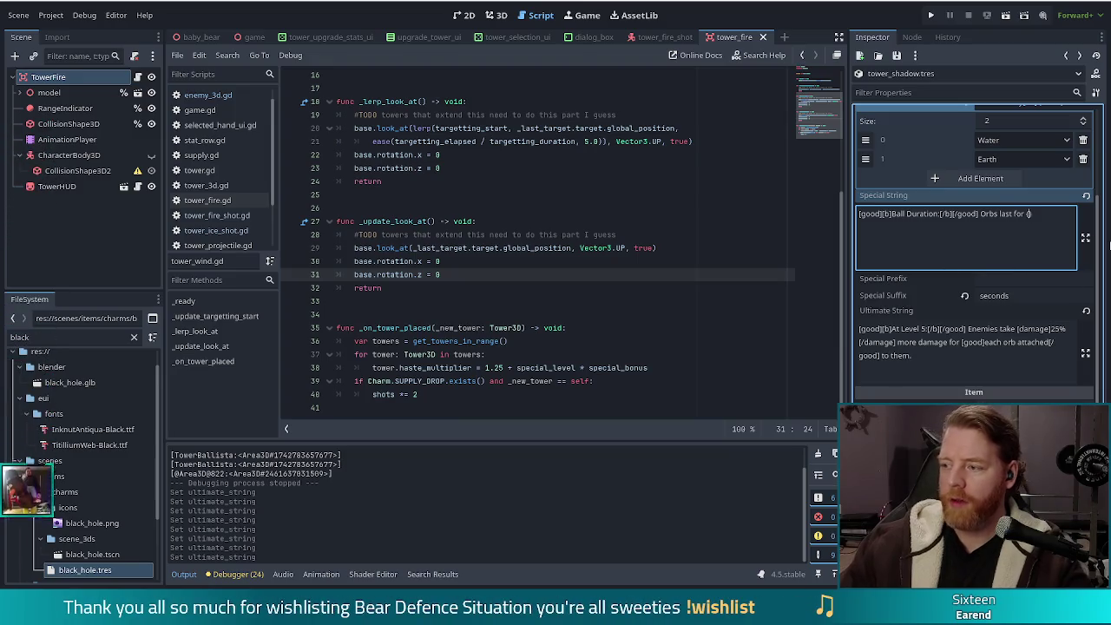
# Finish the Special String as 'Orbs last for (5 + special_level)' and save tower_shadow.tres
pyautogui.write('5}')
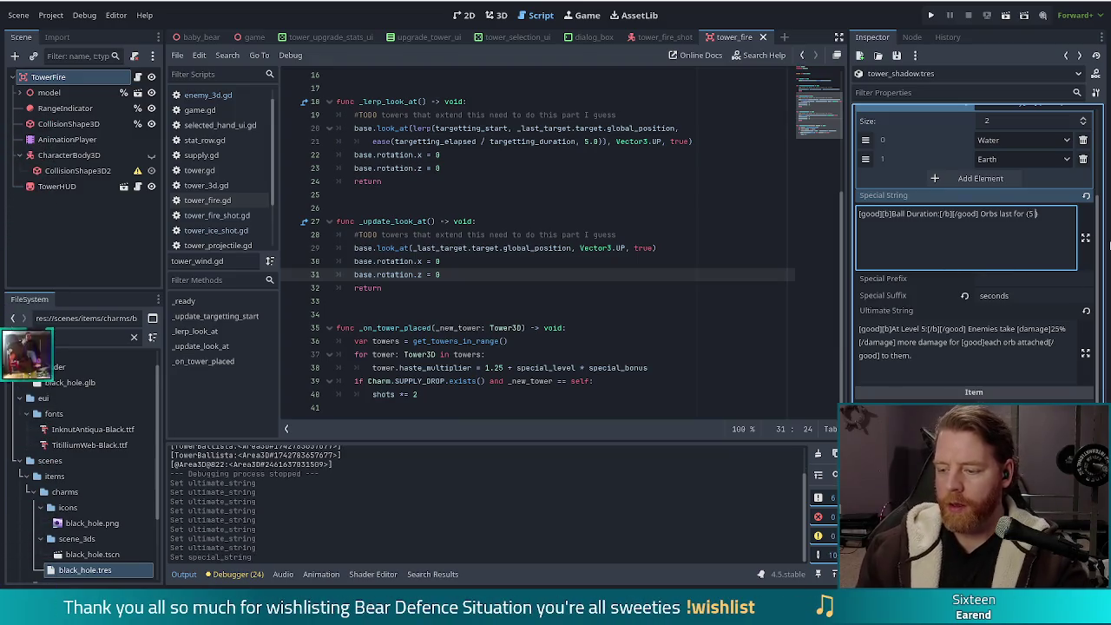
pyautogui.write('special_level')
pyautogui.hotkey('ctrl', 's')
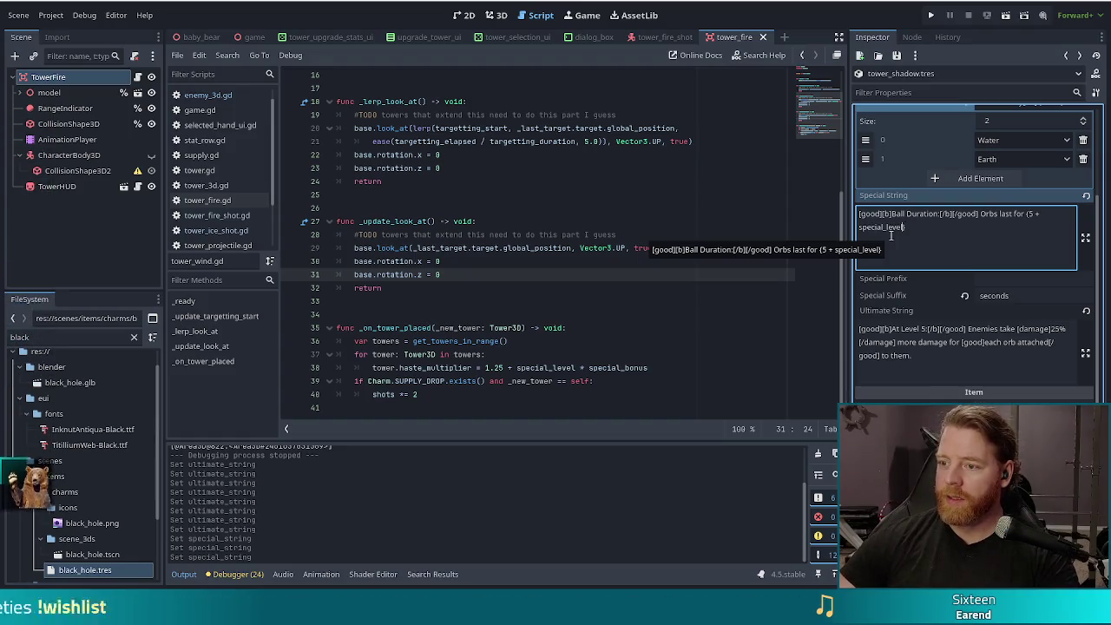
# Append '* special_bonus' to the Special String, save, and set Special Bonus to 1.0
pyautogui.write('* ')
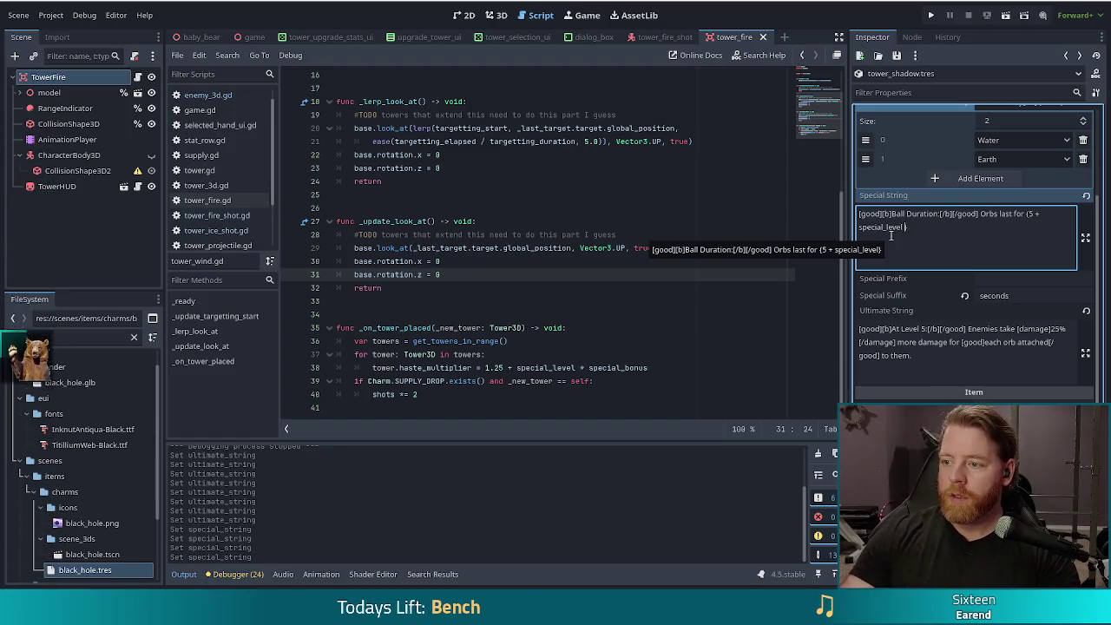
pyautogui.write('special_bonus')
pyautogui.hotkey('ctrl', 's')
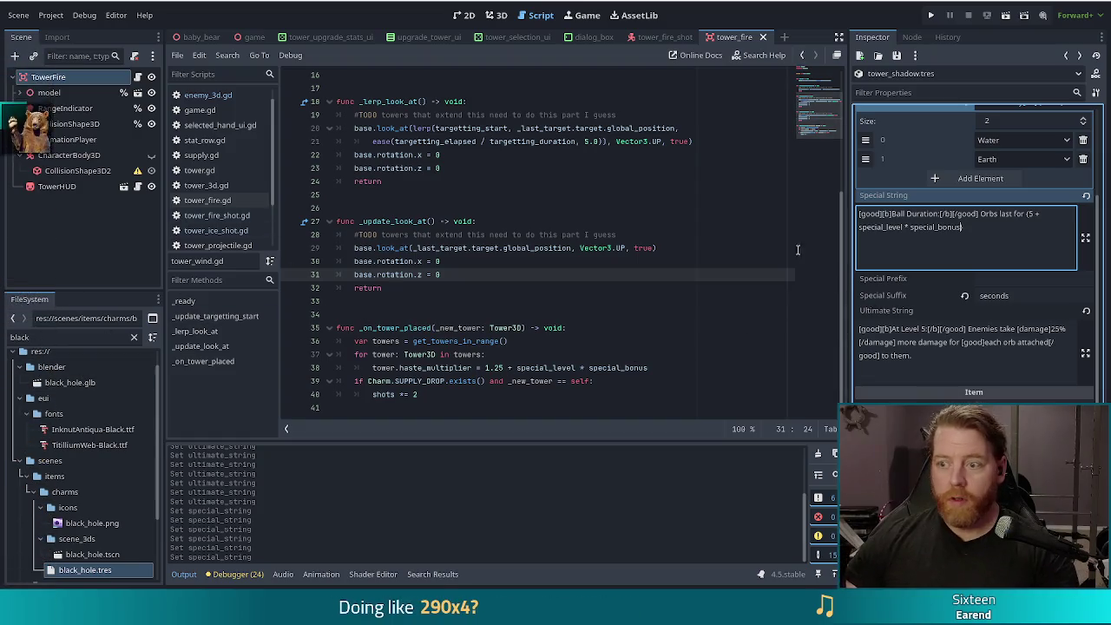
pyautogui.scroll(5, 998, 290)
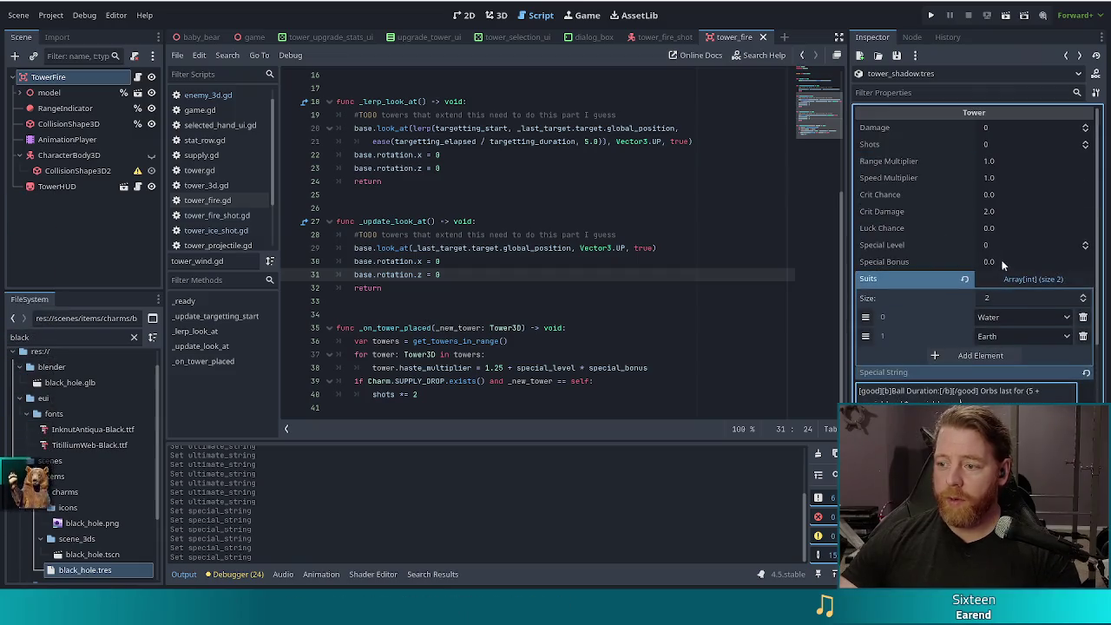
pyautogui.click(1002, 261)
pyautogui.write('1')
pyautogui.press('Return')
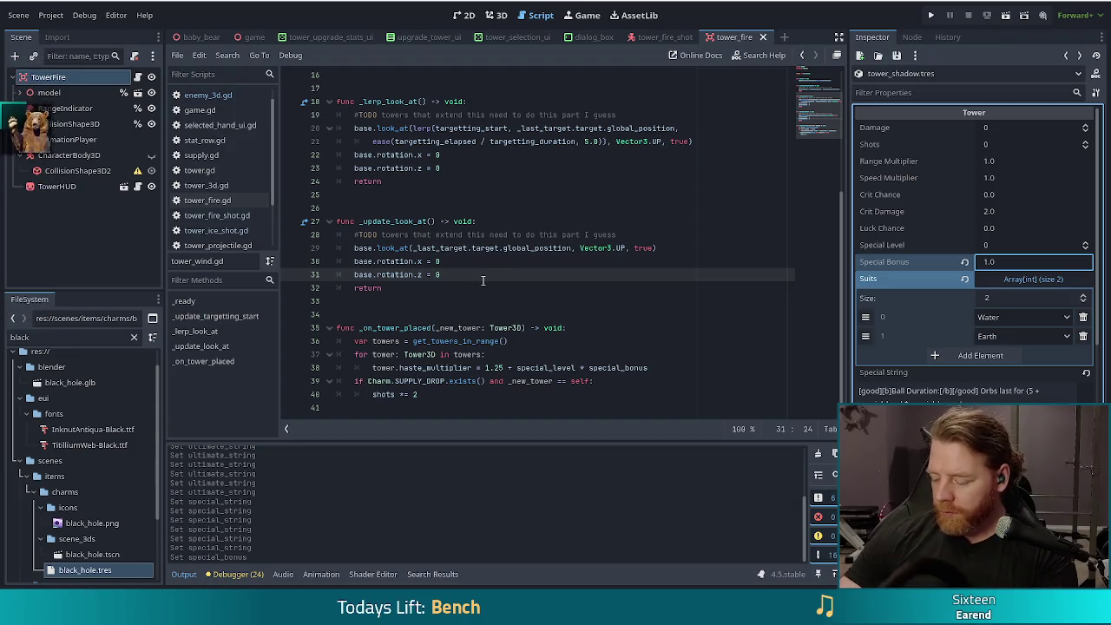
pyautogui.scroll(-3, 884, 275)
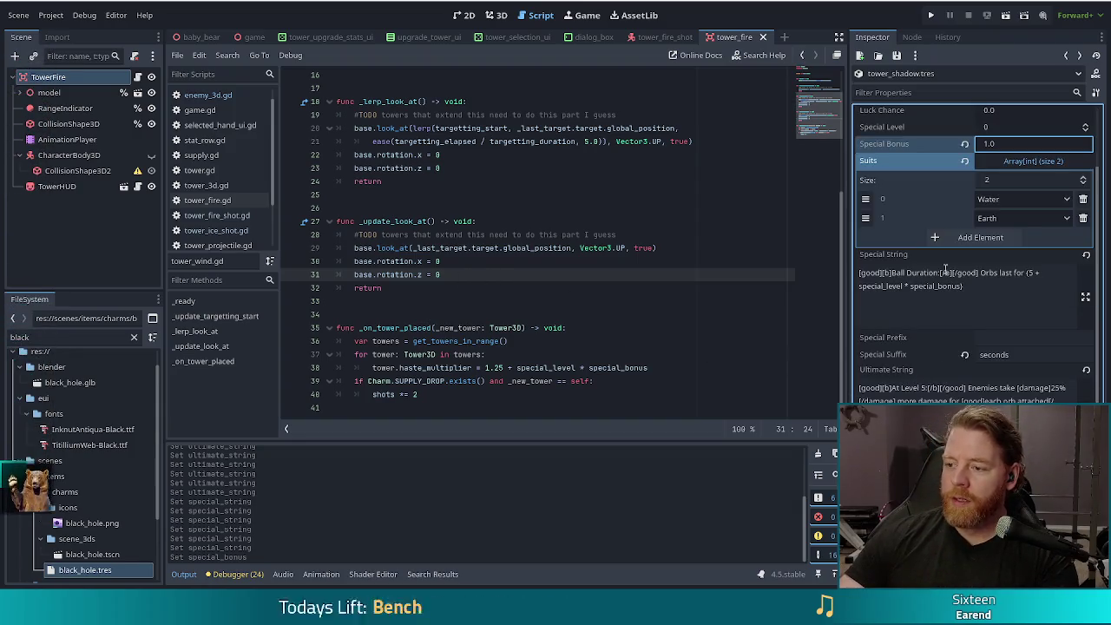
pyautogui.click(981, 273)
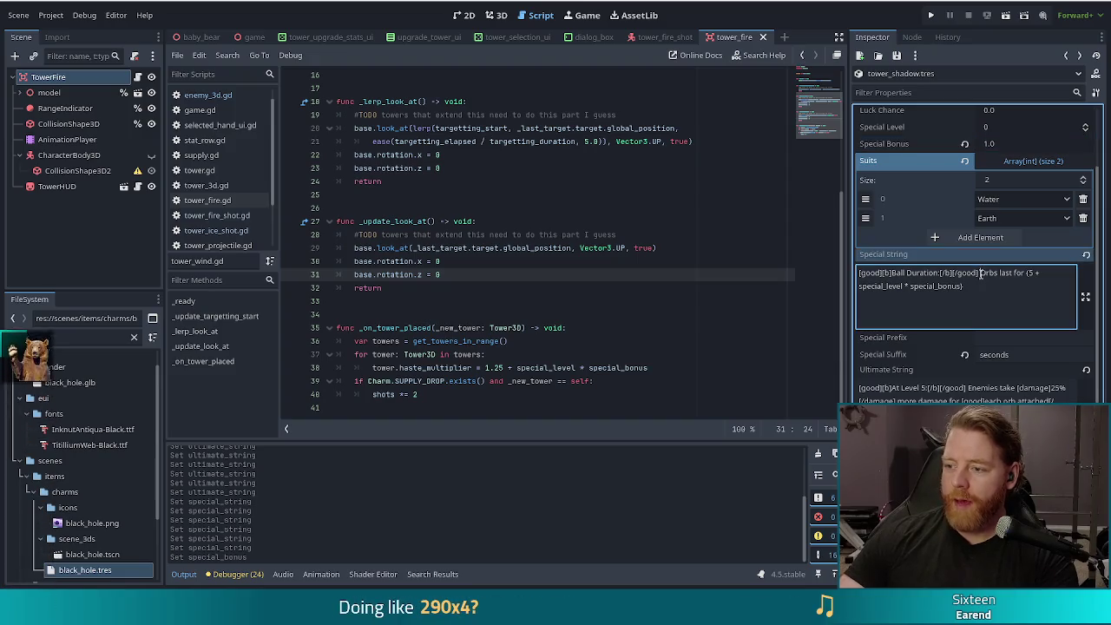
pyautogui.moveTo(979, 272); pyautogui.dragTo(951, 273)
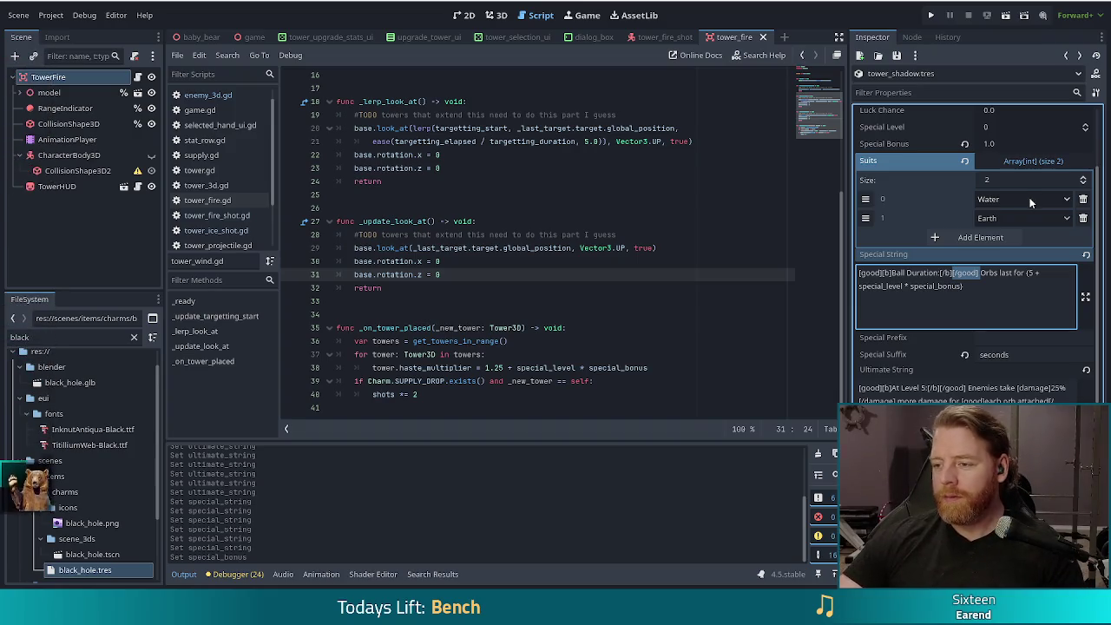
pyautogui.press('F5')
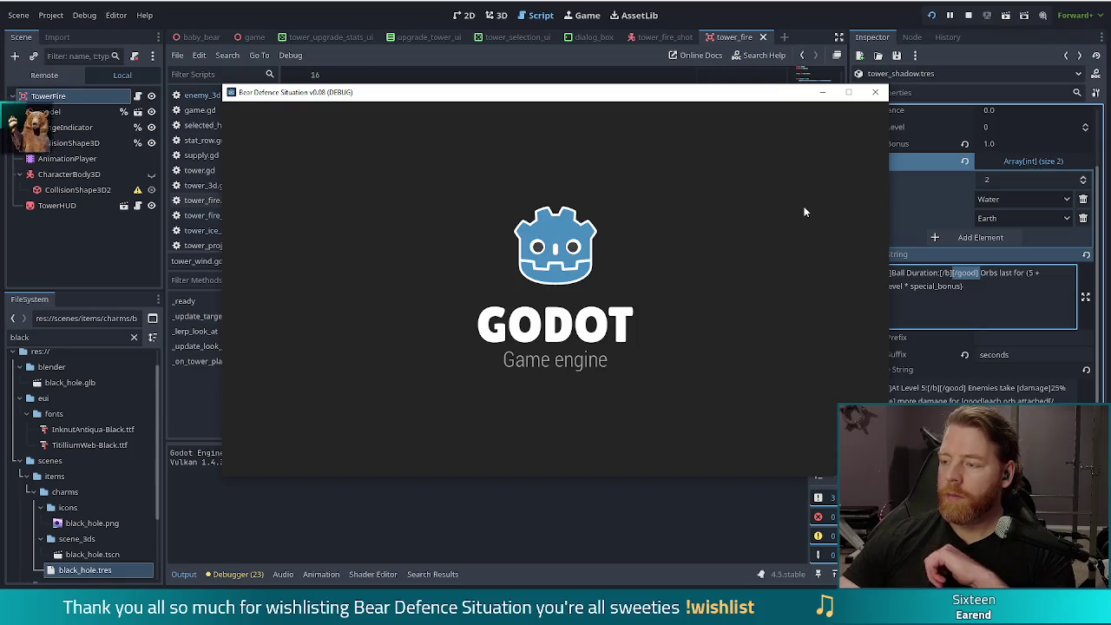
pyautogui.click(354, 304)
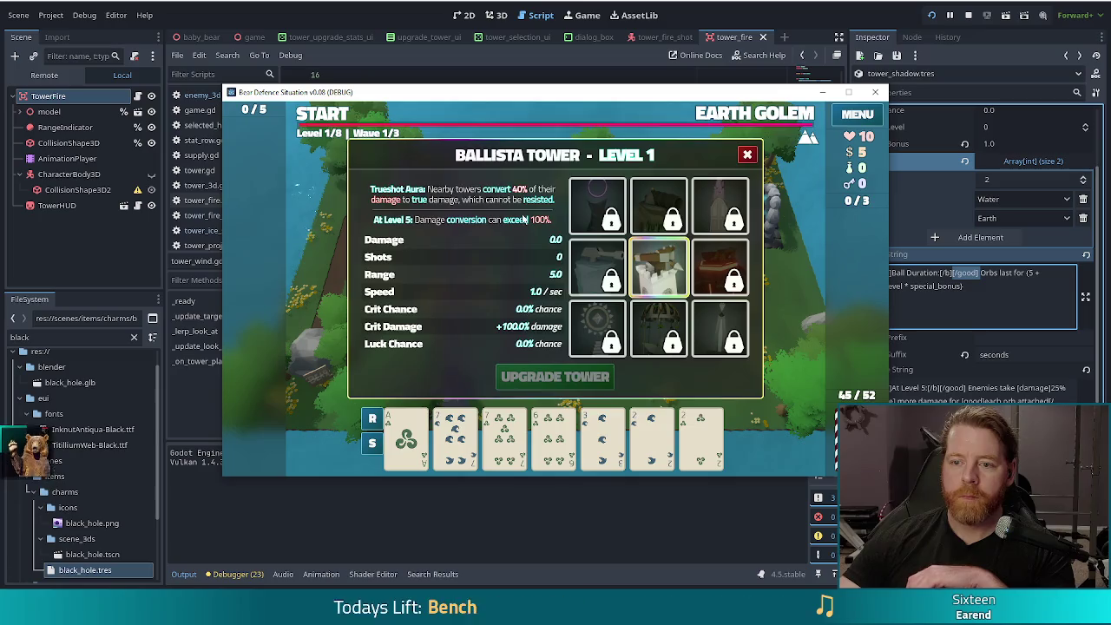
pyautogui.click(597, 205)
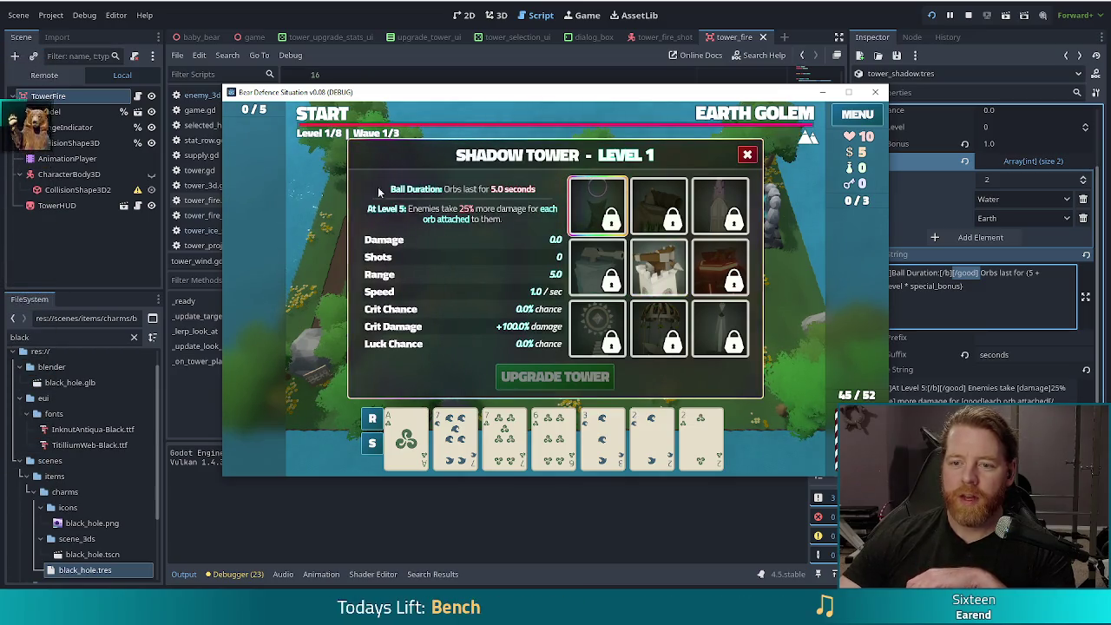
pyautogui.click(448, 239)
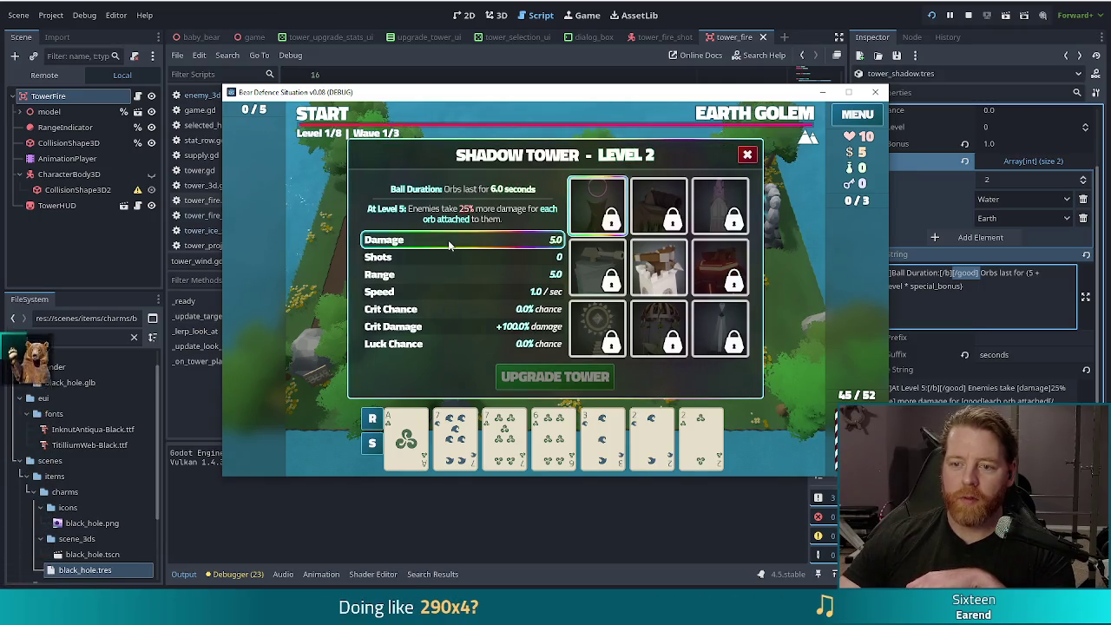
pyautogui.rightClick(448, 246)
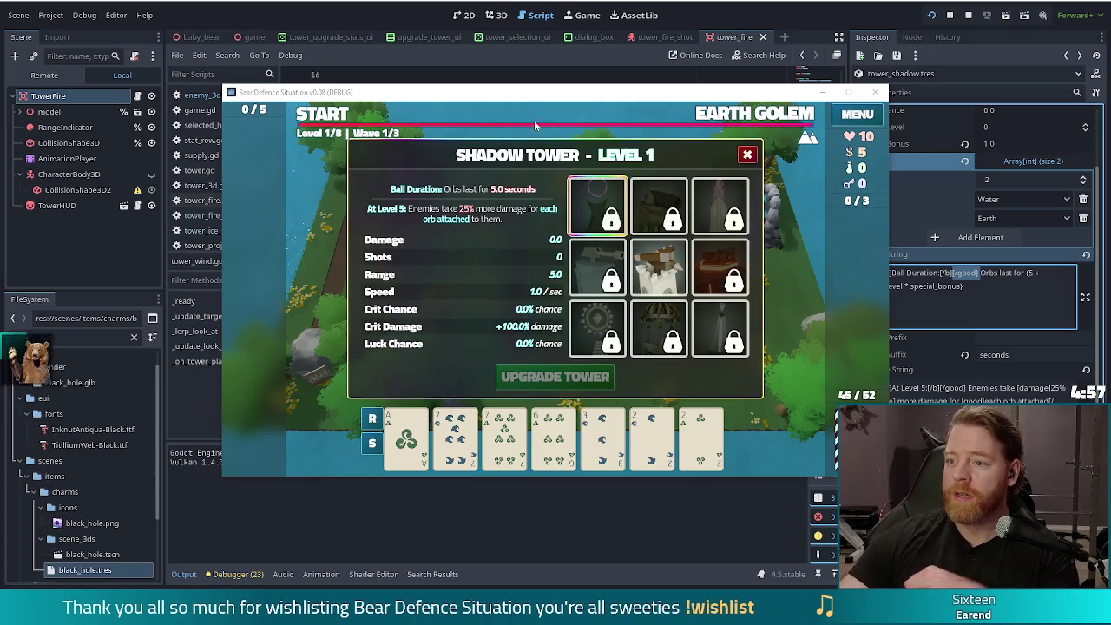
pyautogui.moveTo(679, 102)
pyautogui.mouseDown()
pyautogui.moveTo(623, 125)
pyautogui.moveTo(636, 87)
pyautogui.mouseUp()
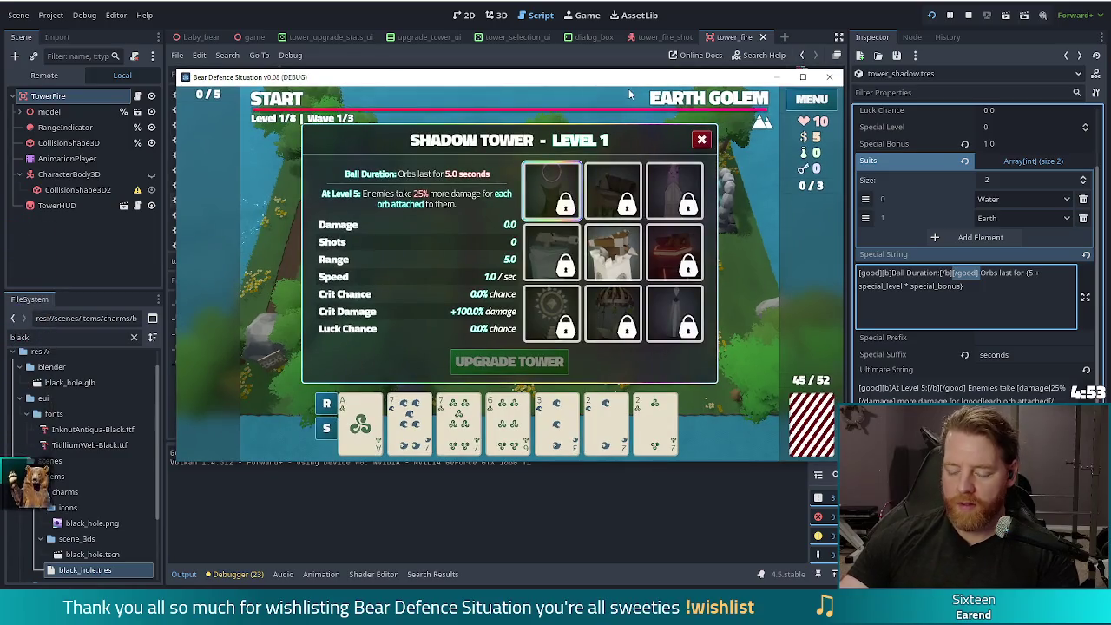
pyautogui.click(628, 89)
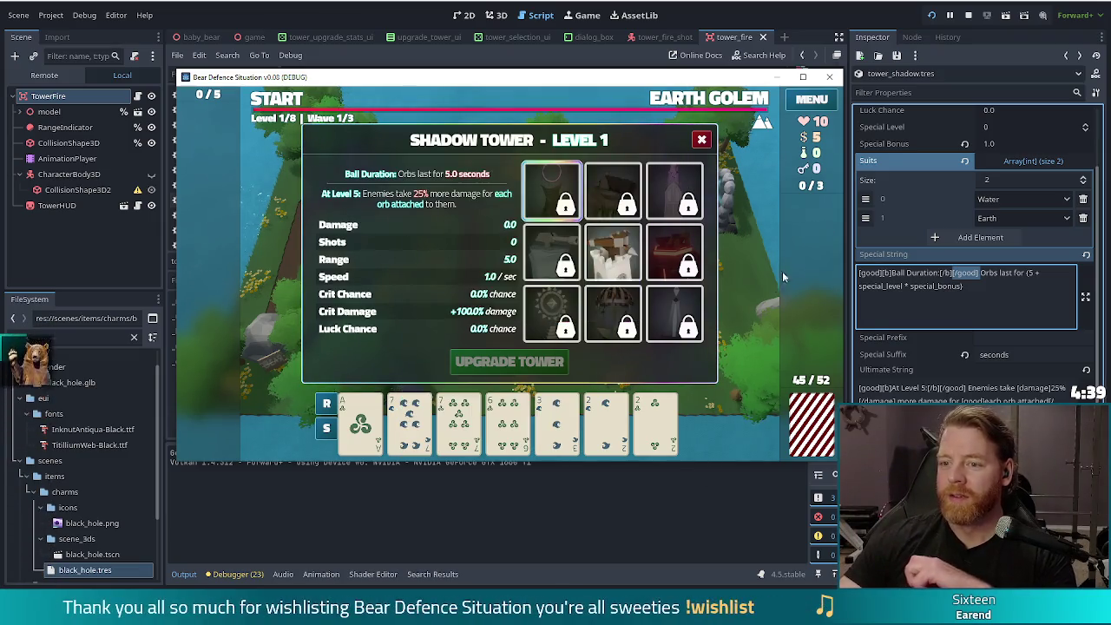
pyautogui.click(674, 310)
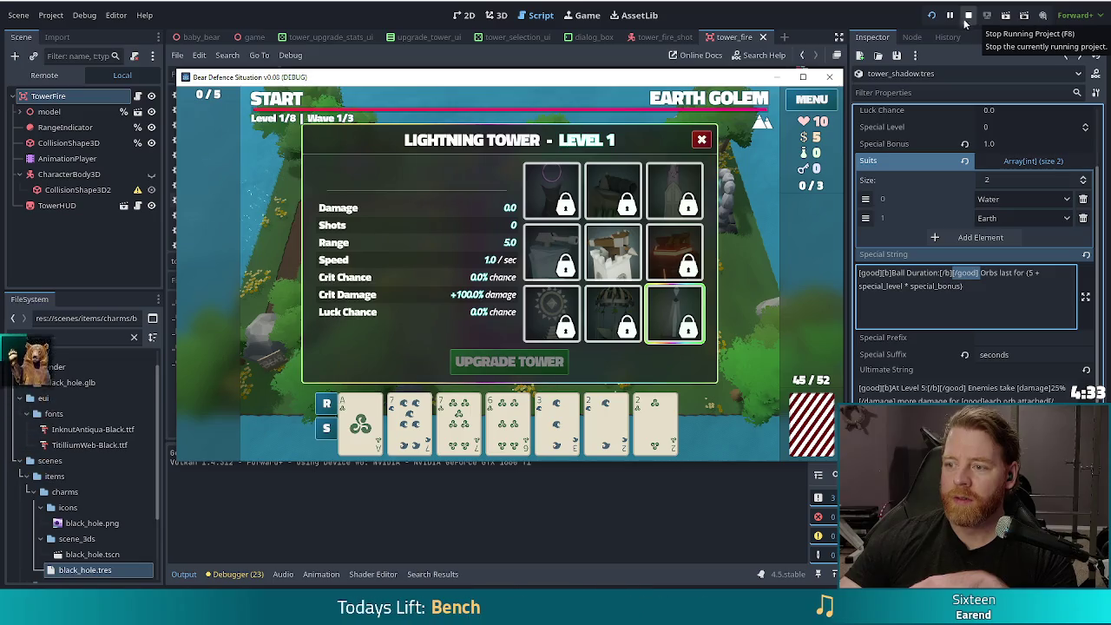
pyautogui.click(965, 17)
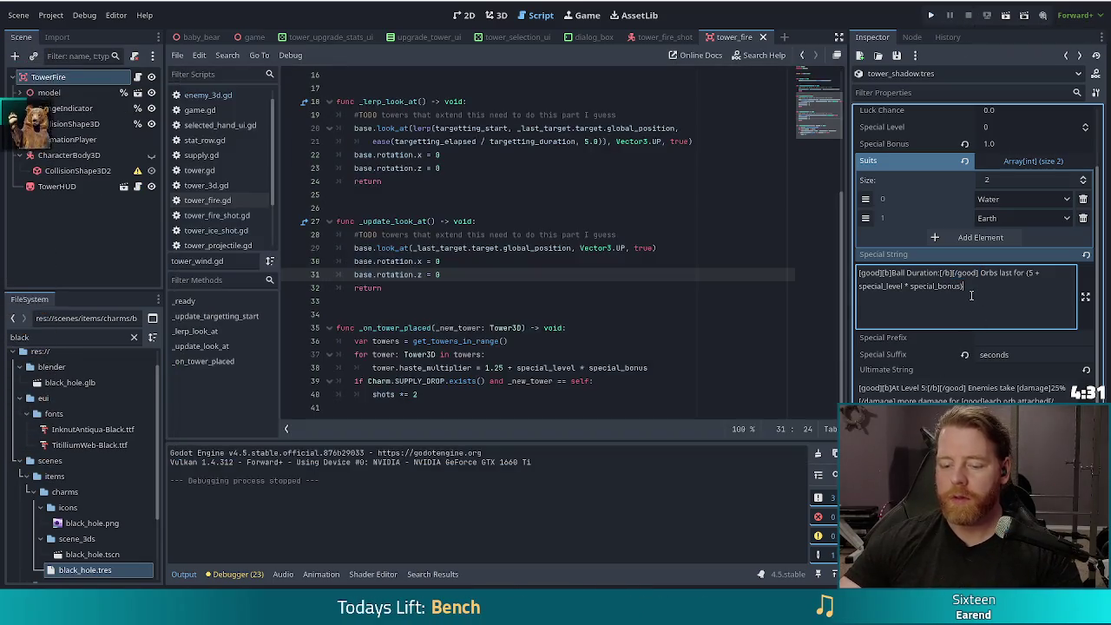
# Save, filter files by 'tower tres', and open tower_lightning.tres
pyautogui.hotkey('ctrl', 's')
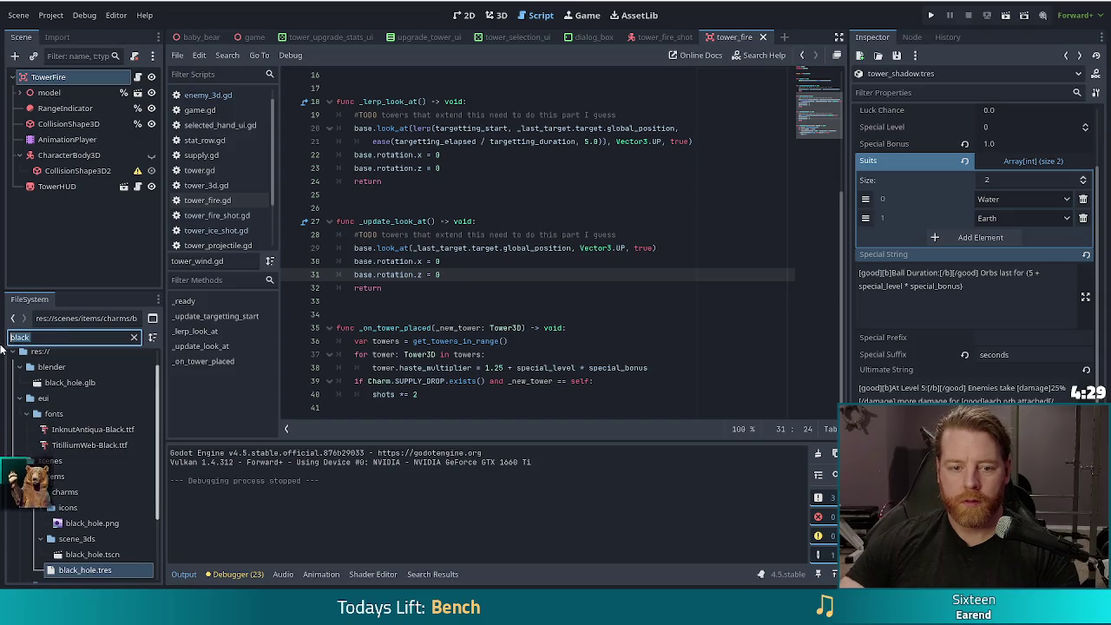
pyautogui.write('tower tres')
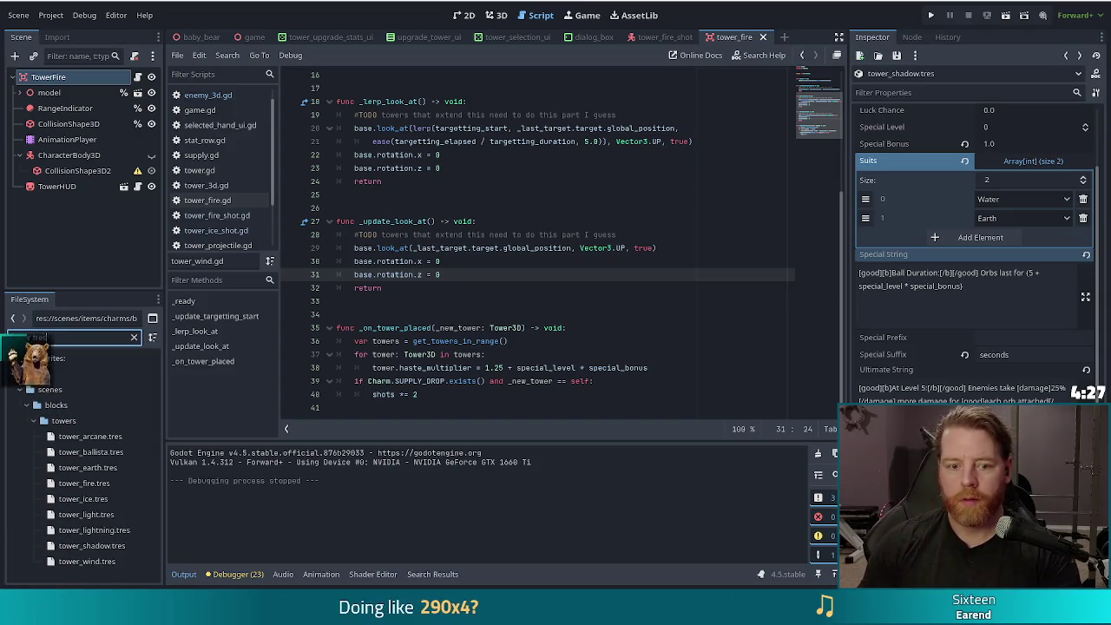
pyautogui.click(94, 529)
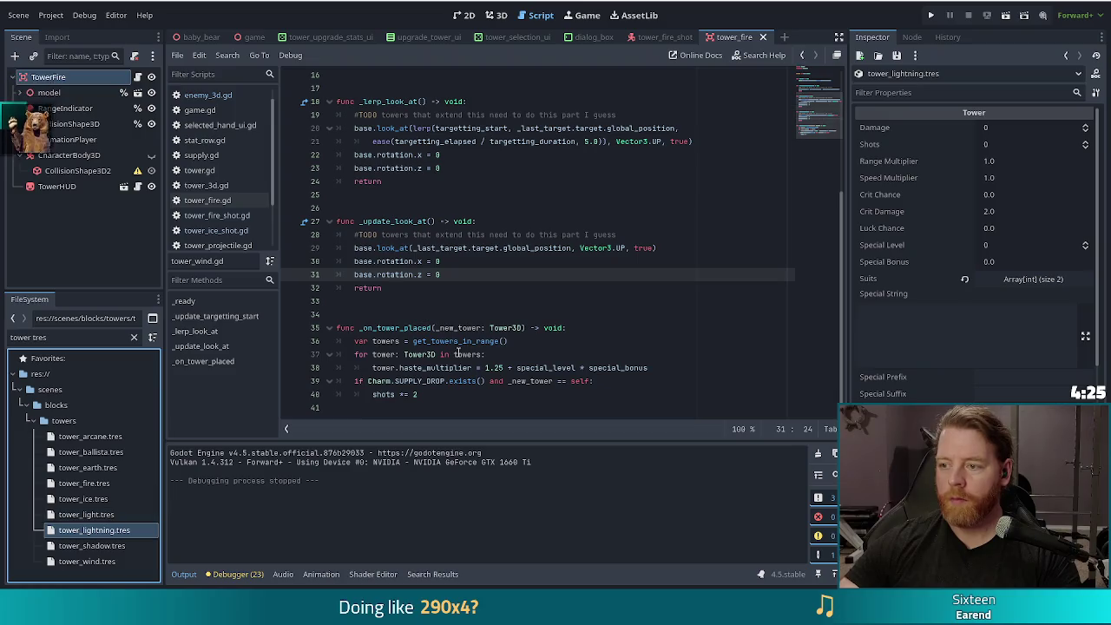
pyautogui.scroll(-3, 916, 303)
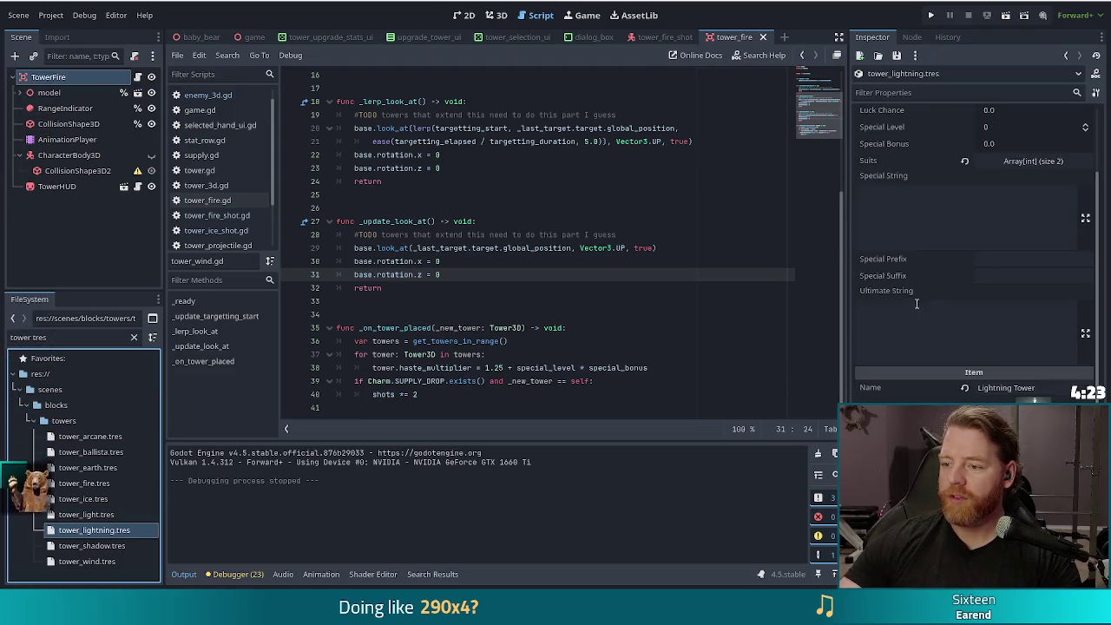
# Copy the shadow tower's Special String into the lightning tower's Special String
pyautogui.click(1065, 55)
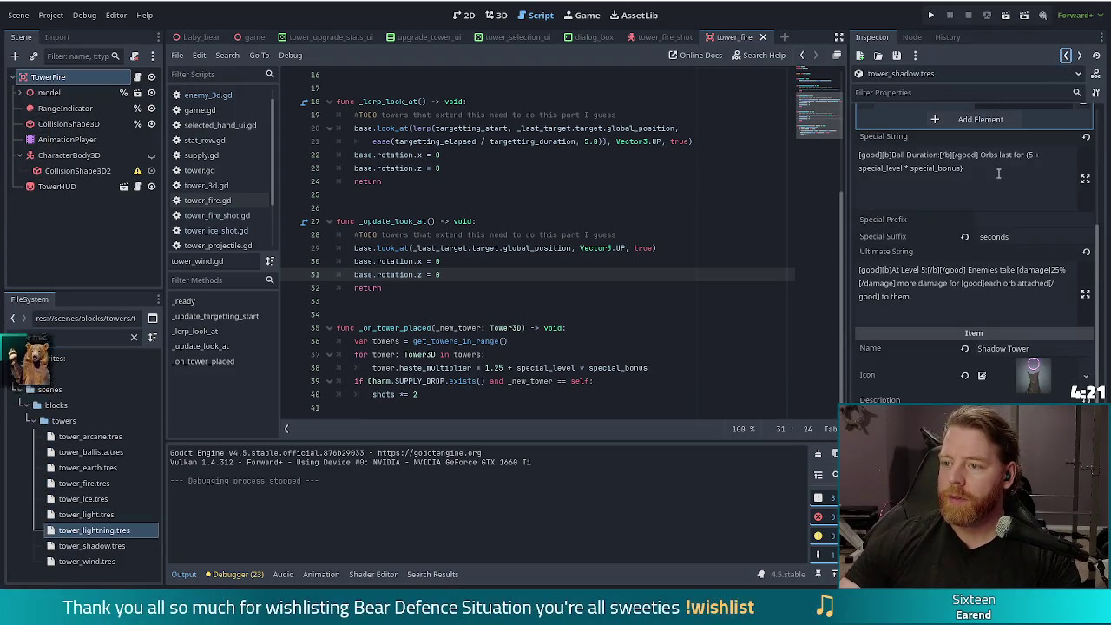
pyautogui.tripleClick(998, 172)
pyautogui.hotkey('ctrl', 'c')
pyautogui.click(1078, 54)
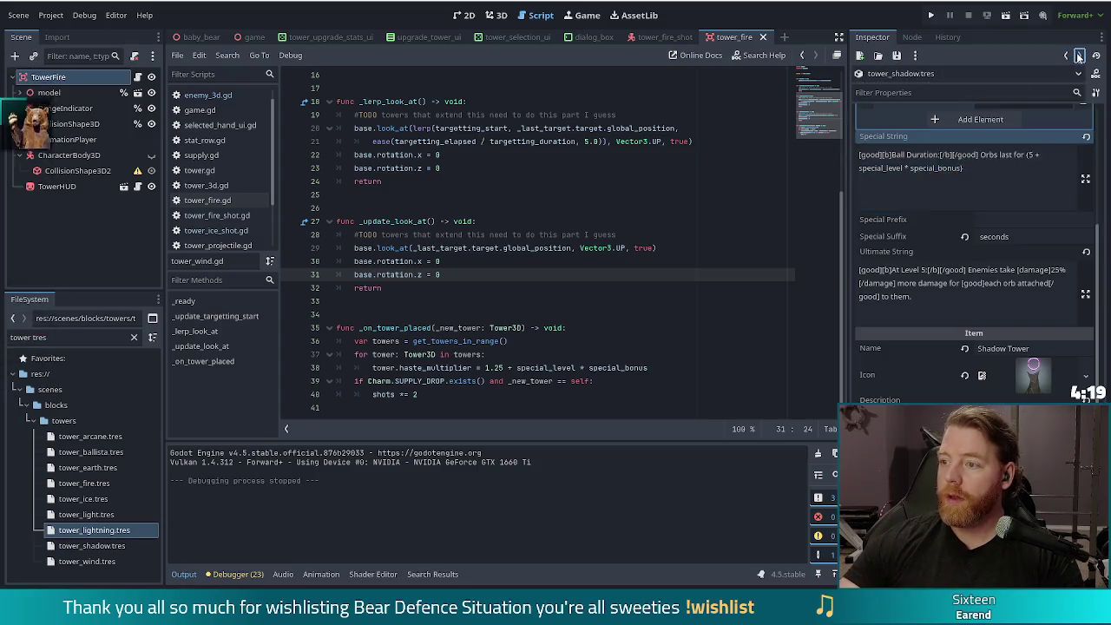
pyautogui.click(930, 219)
pyautogui.hotkey('ctrl', 'v')
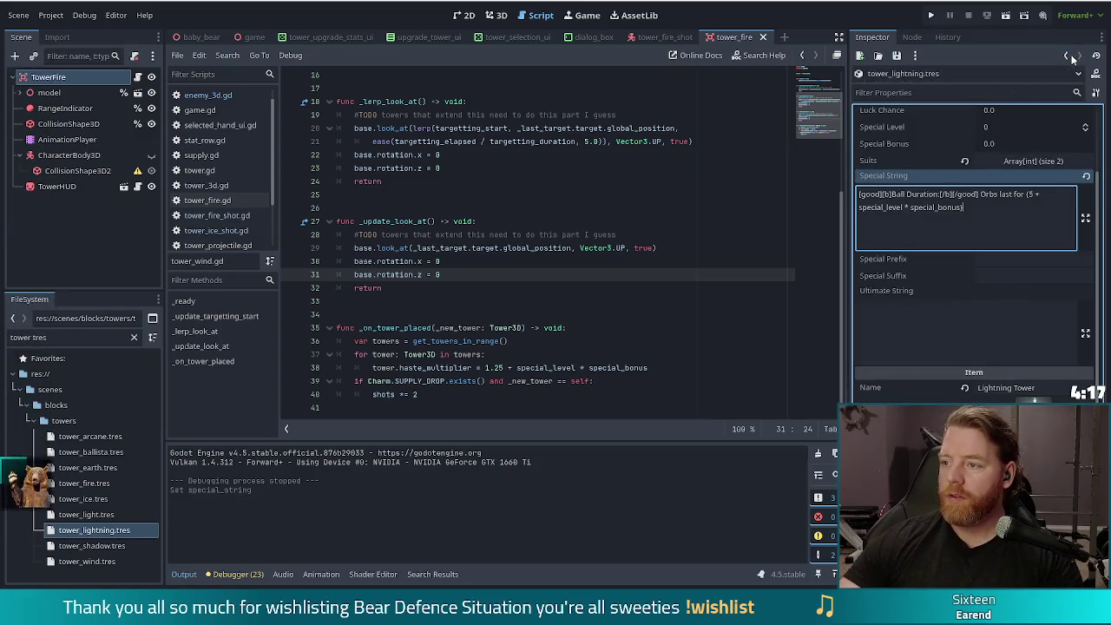
# Copy the shadow tower's Ultimate String into the lightning tower's empty Ultimate String
pyautogui.click(1066, 54)
pyautogui.tripleClick(911, 282)
pyautogui.click(1079, 54)
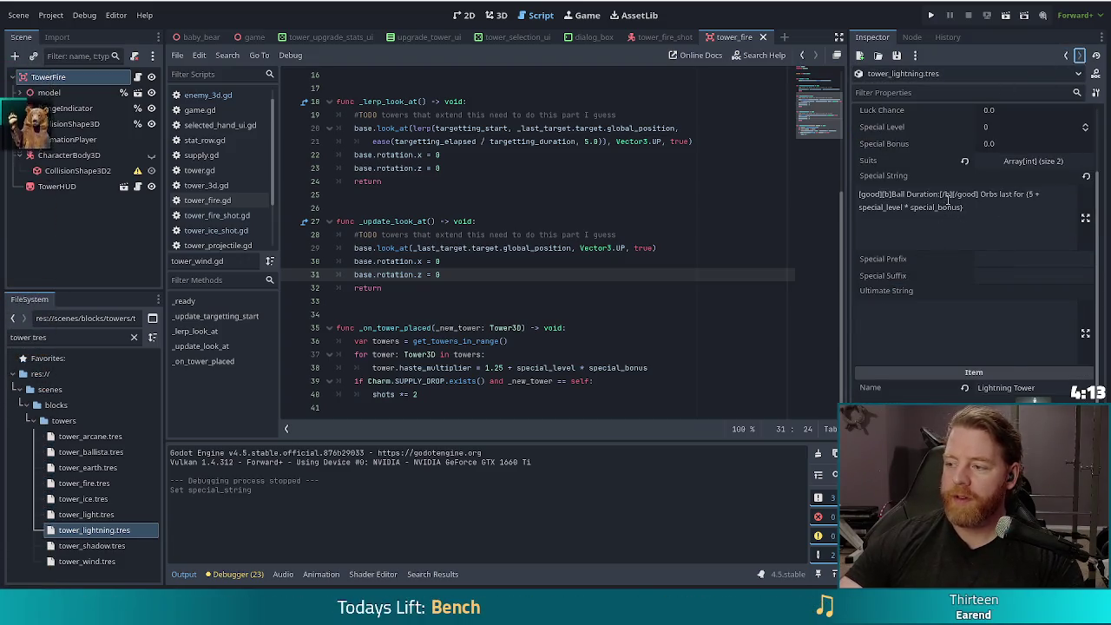
pyautogui.scroll(-2, 871, 342)
pyautogui.click(935, 269)
pyautogui.hotkey('ctrl', 'v')
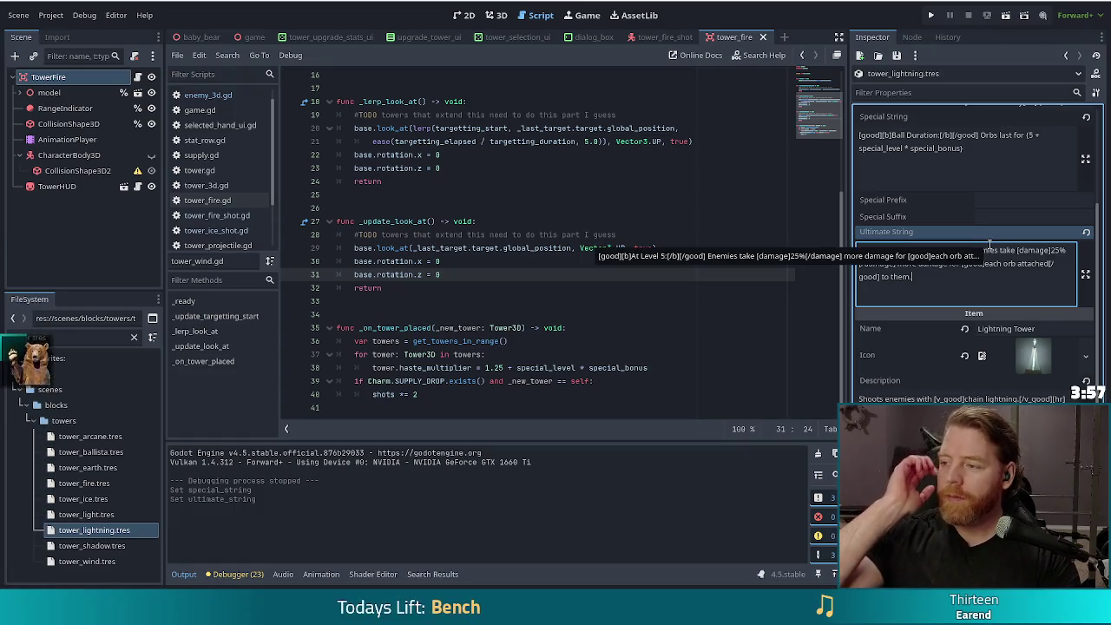
# Retitle the lightning special from 'Ball Duration' to 'Chain Lightning' and fix the closing bracket
pyautogui.click(984, 152)
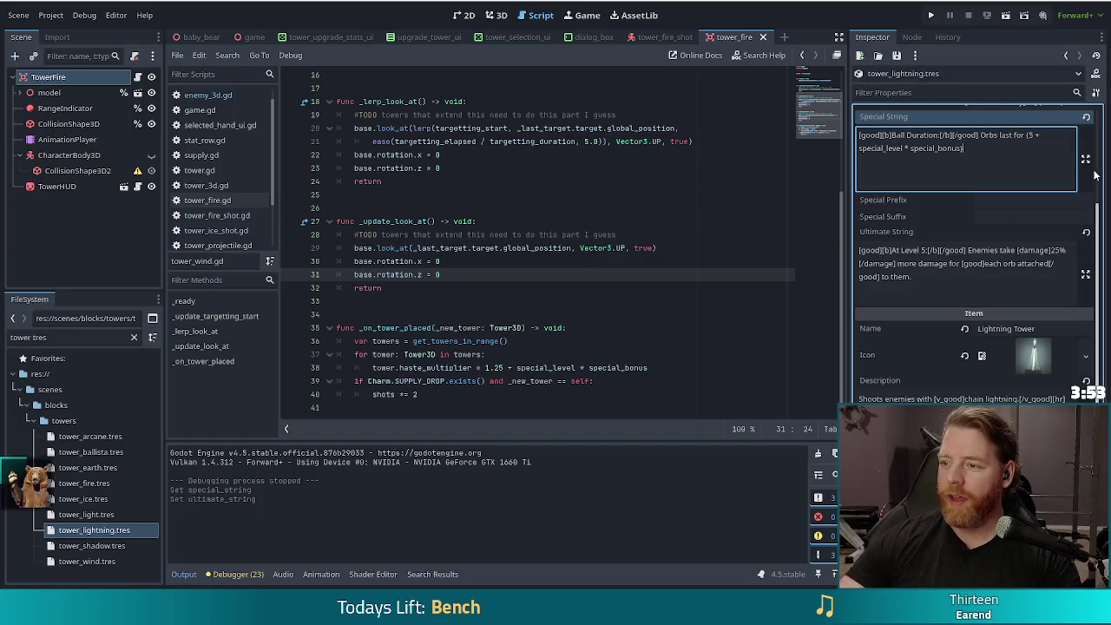
pyautogui.scroll(2, 936, 172)
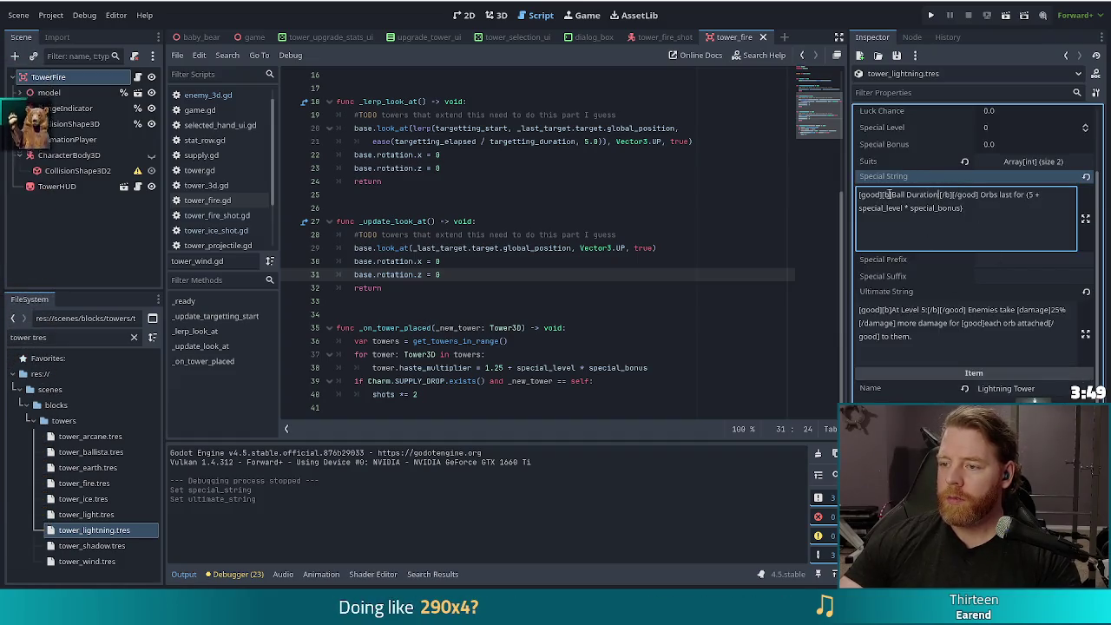
pyautogui.moveTo(939, 195); pyautogui.dragTo(891, 194)
pyautogui.write('Chai')
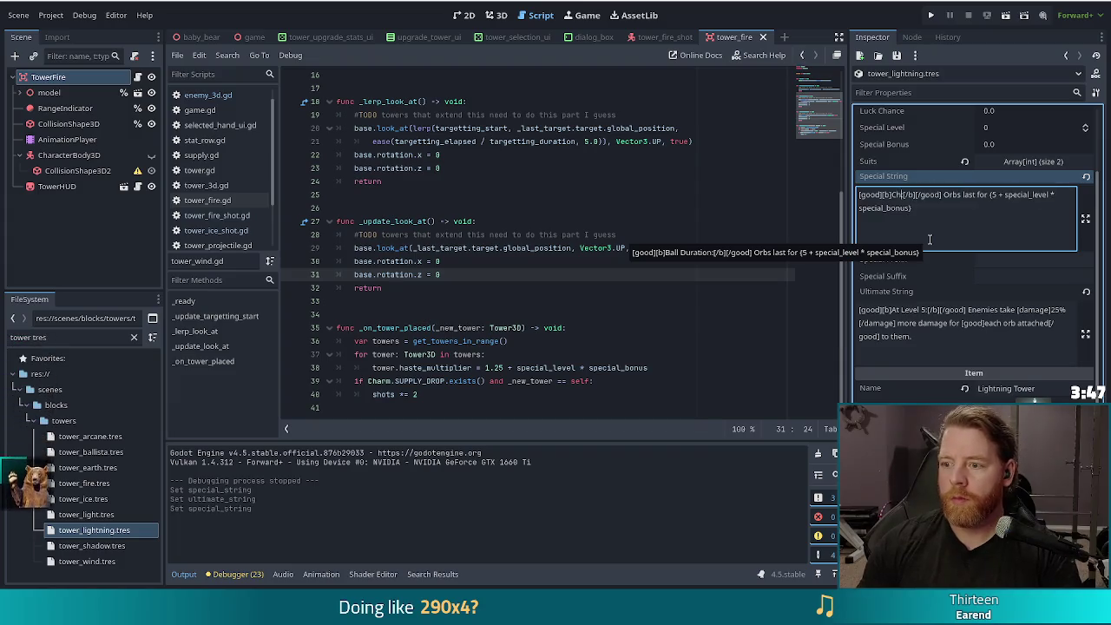
pyautogui.write('n Lightnin')
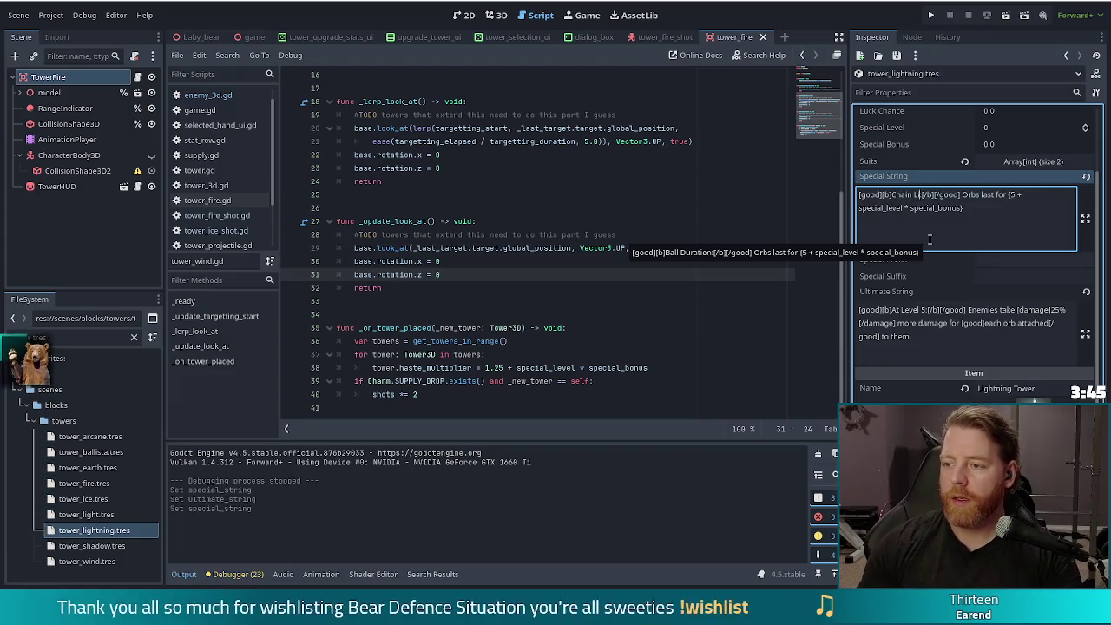
pyautogui.write('g')
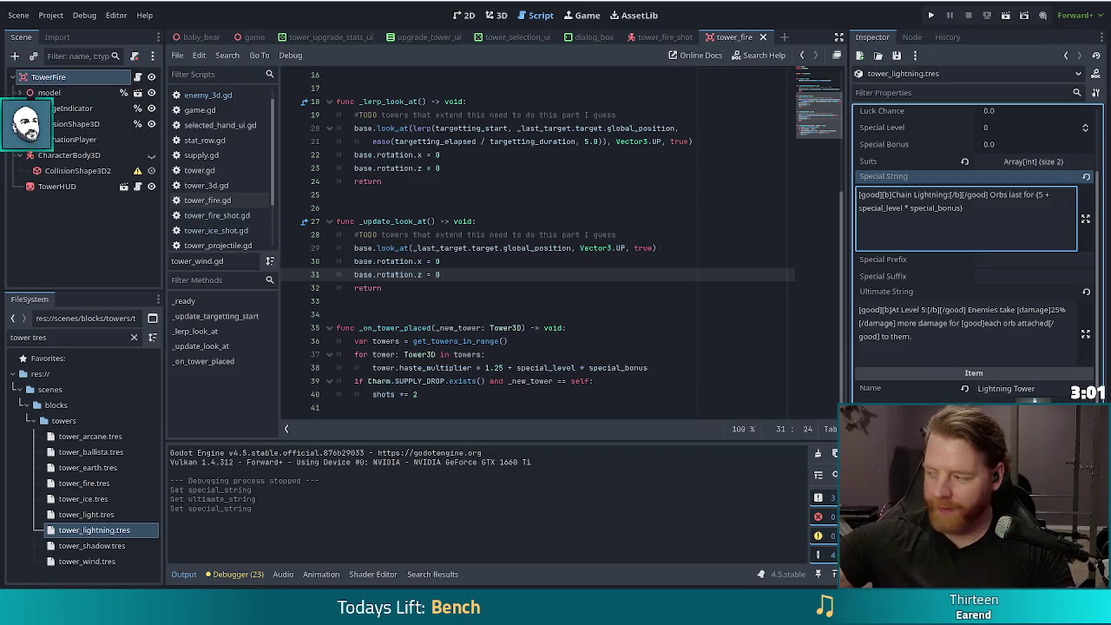
pyautogui.press('BackSpace')
pyautogui.write(')')
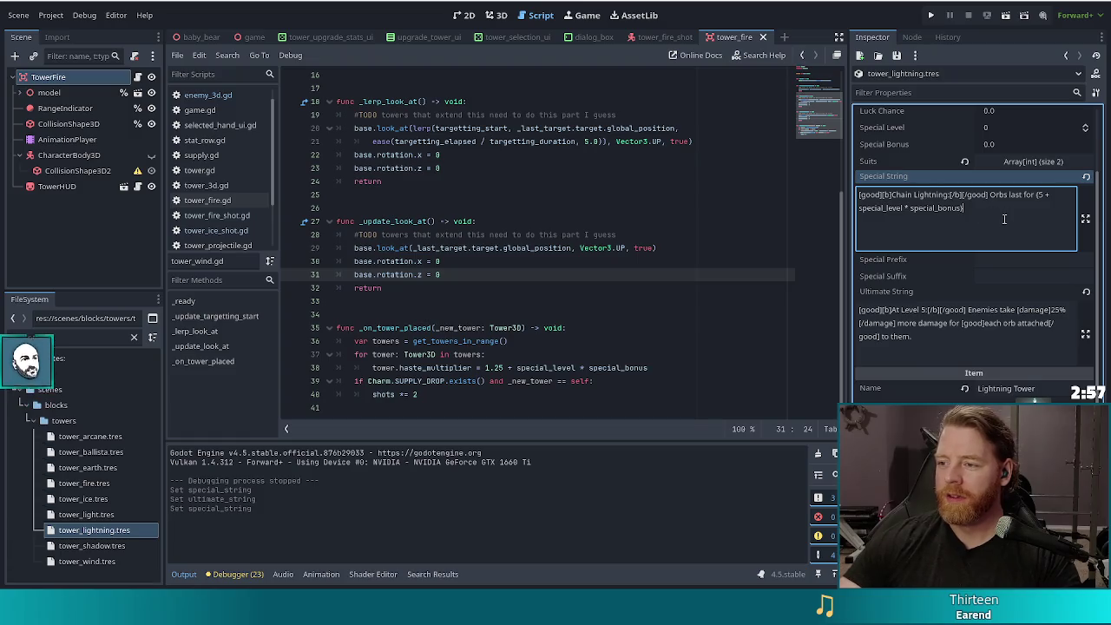
pyautogui.keyDown('shift'); pyautogui.click(990, 195); pyautogui.keyUp('shift')
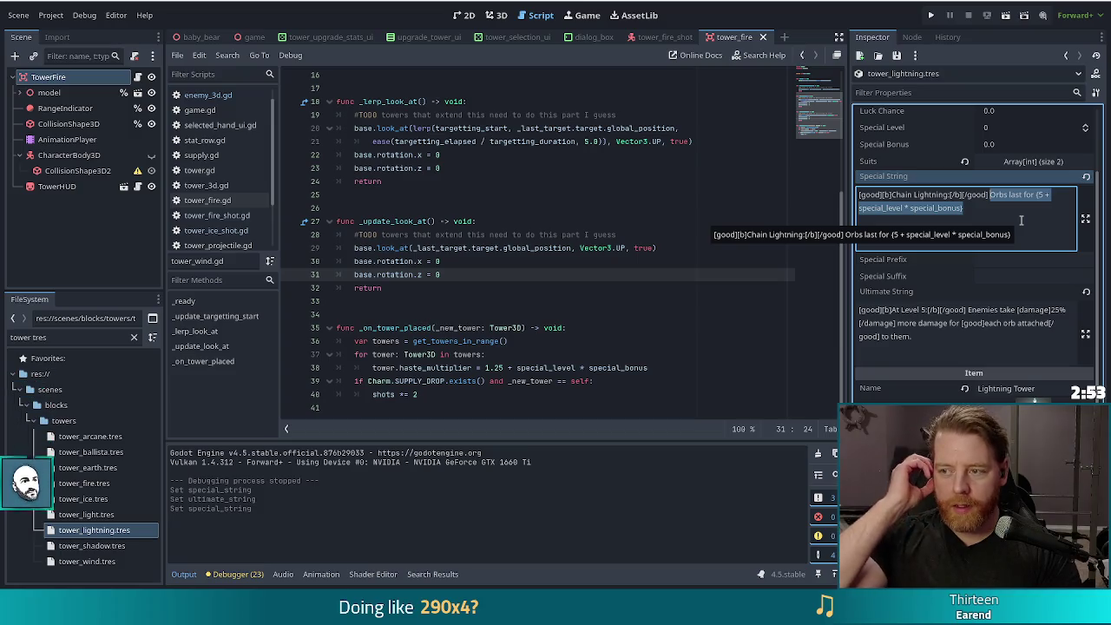
# Rewrite the Chain Lightning description as 'Lightning jumps to (special_level) enemies'
pyautogui.write('Lightning:[/b][/good] Lightni')
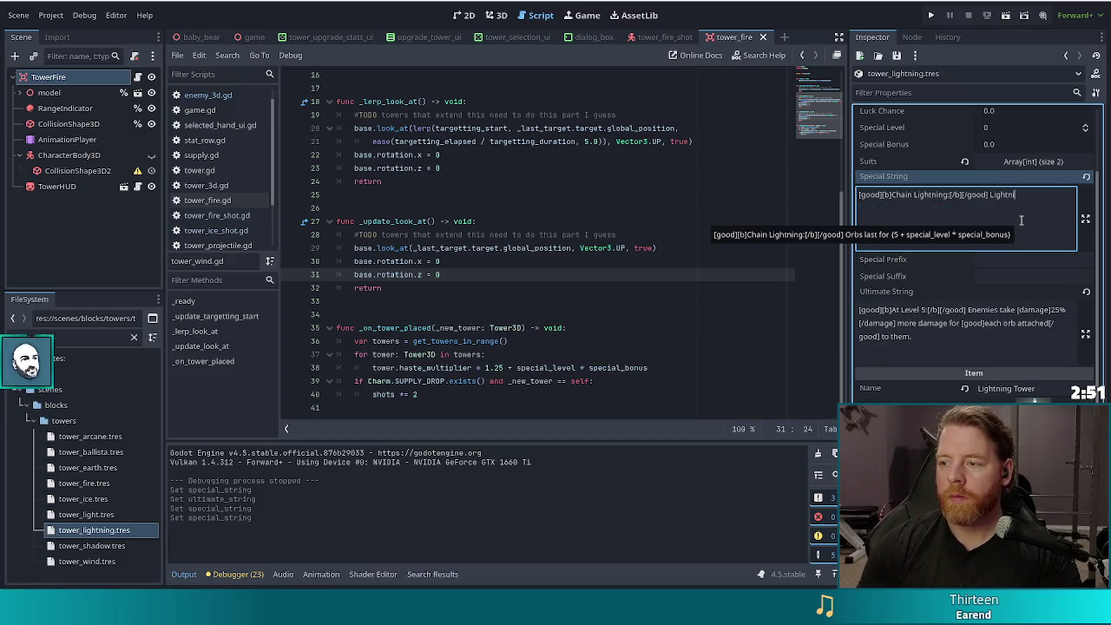
pyautogui.write('ng jumps to ')
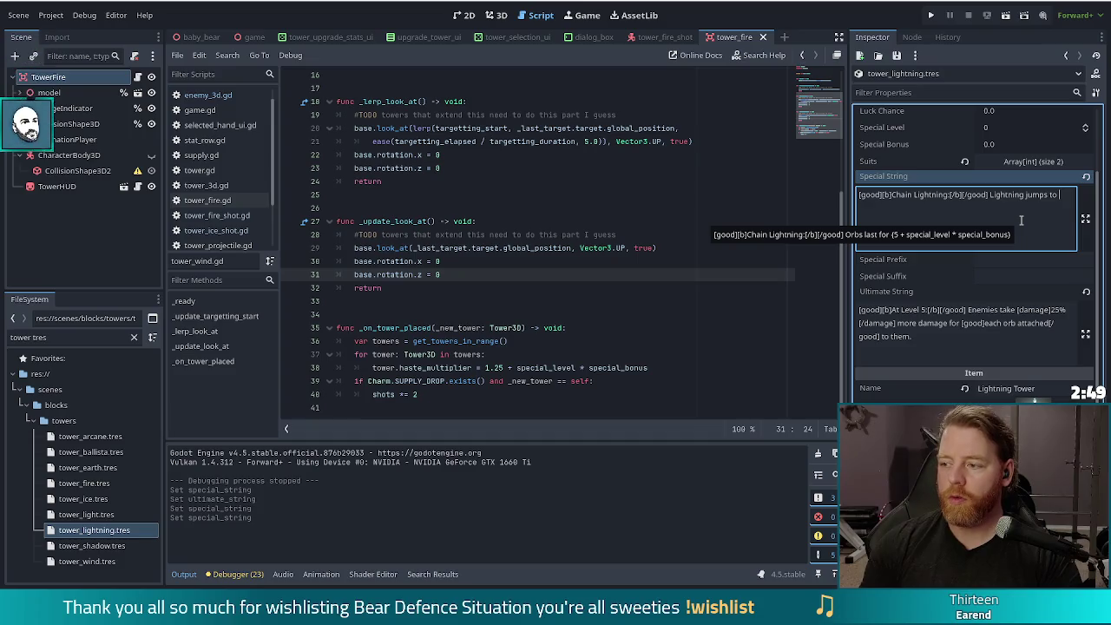
pyautogui.write('(special')
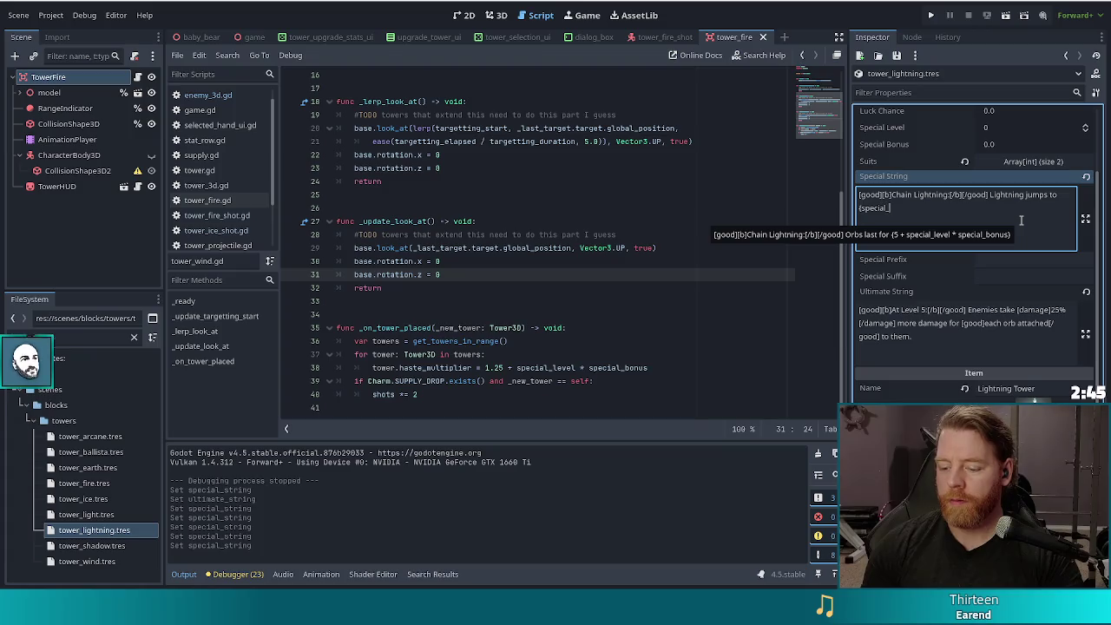
pyautogui.write('_level')
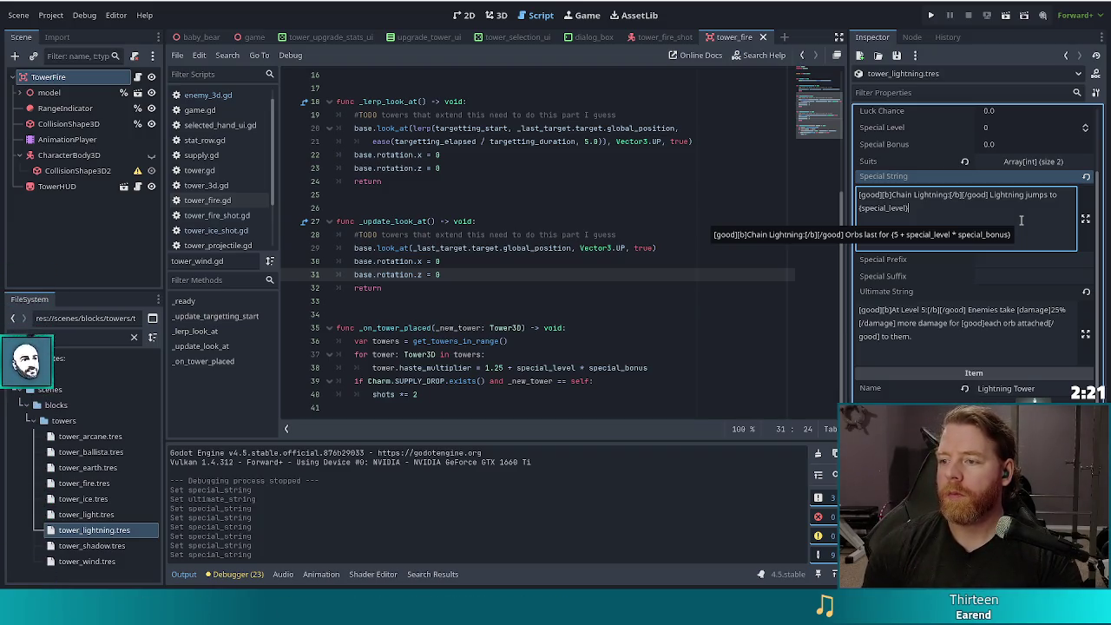
pyautogui.write('enemies')
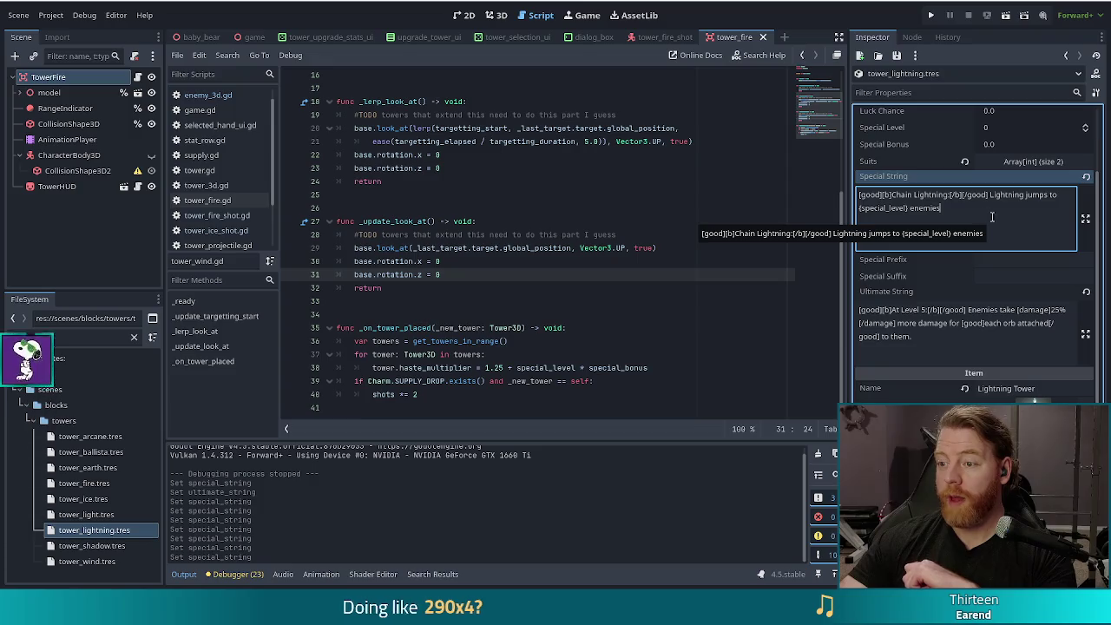
# Edit the Special String to read 'Lightning jumps to (2 + special_level) enemies.' and select the Ultimate description
pyautogui.write('.')
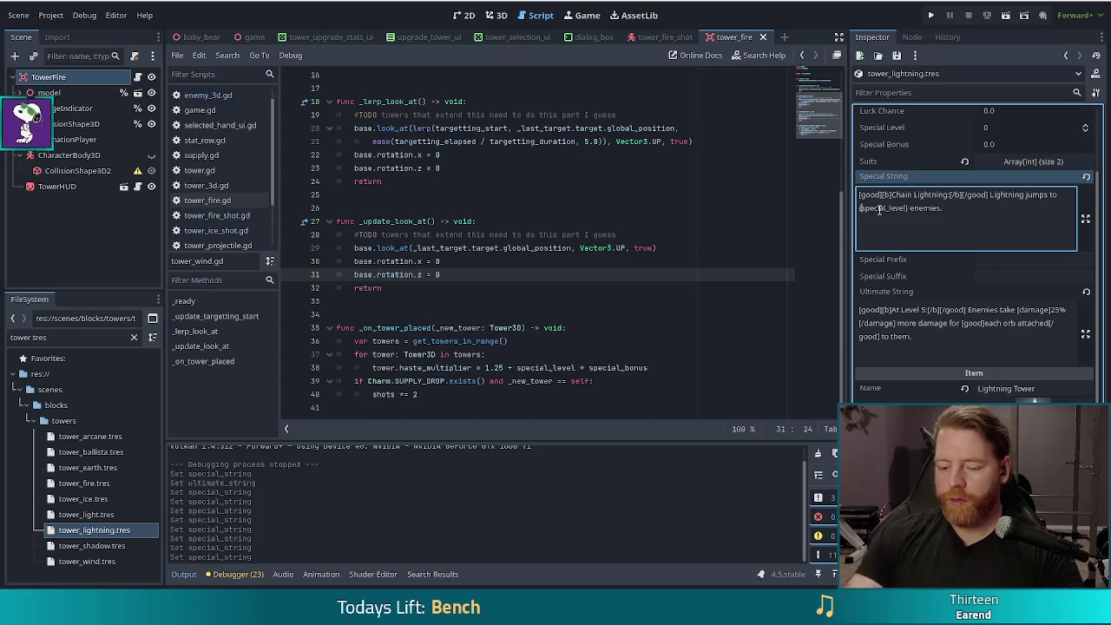
pyautogui.write('3 +')
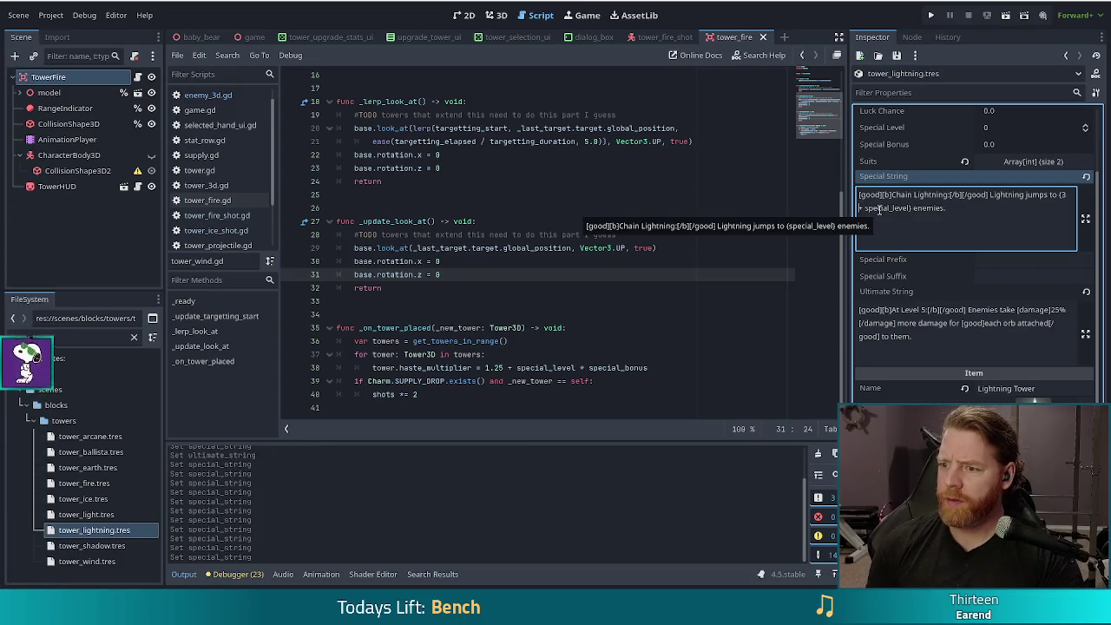
pyautogui.press('BackSpace')
pyautogui.write('2')
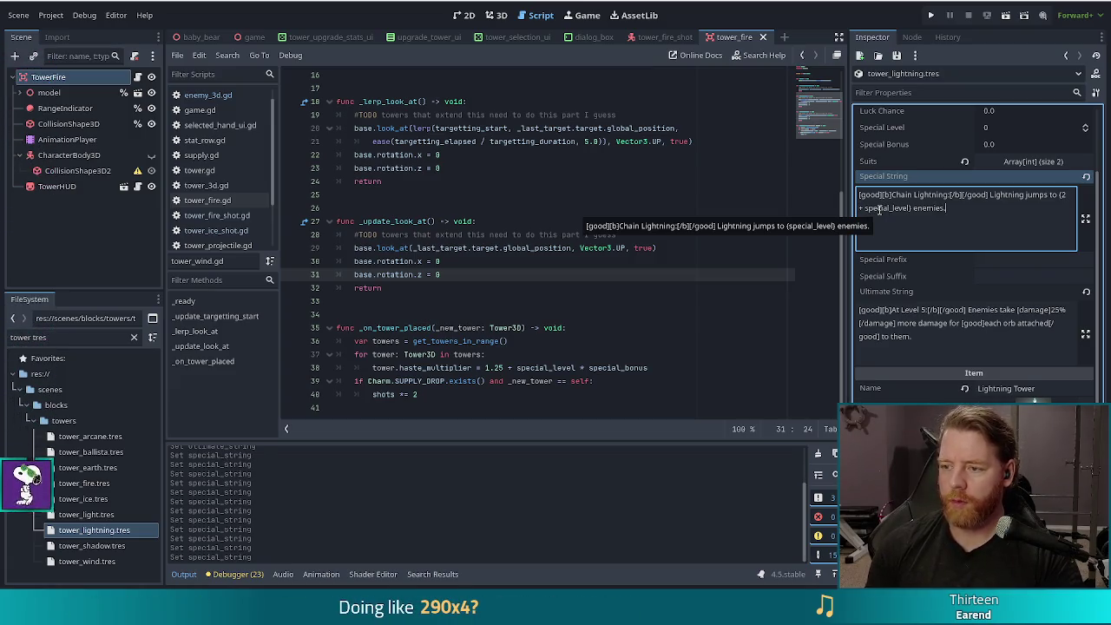
pyautogui.moveTo(913, 337); pyautogui.dragTo(969, 308)
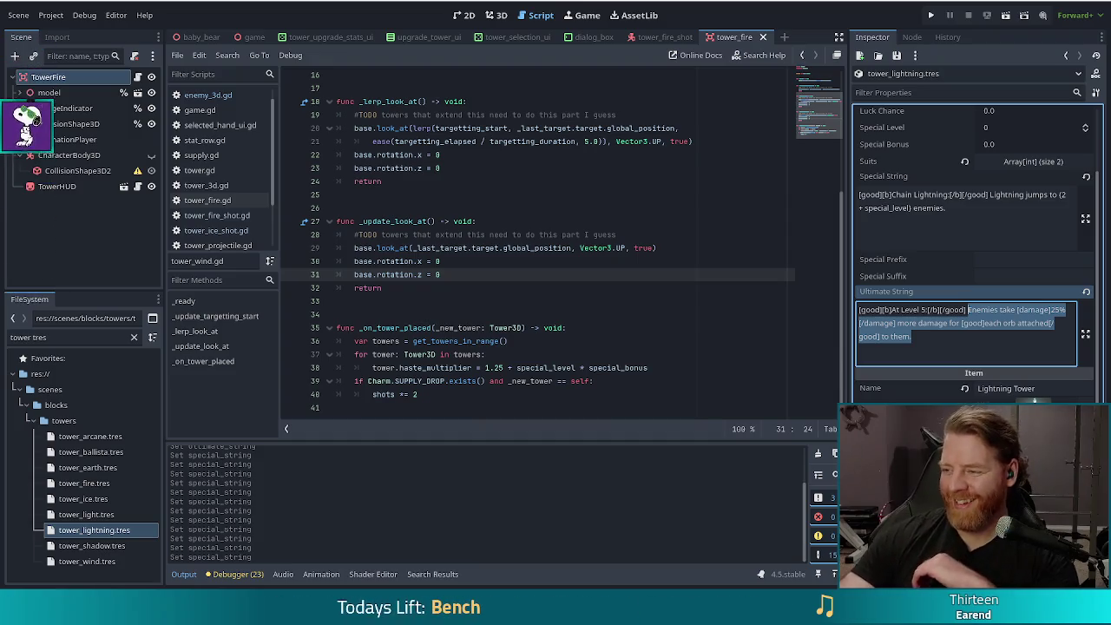
# Filter the FileSystem for 'superconduc', open superconductor.tres, and select its full Description text
pyautogui.click(12, 336)
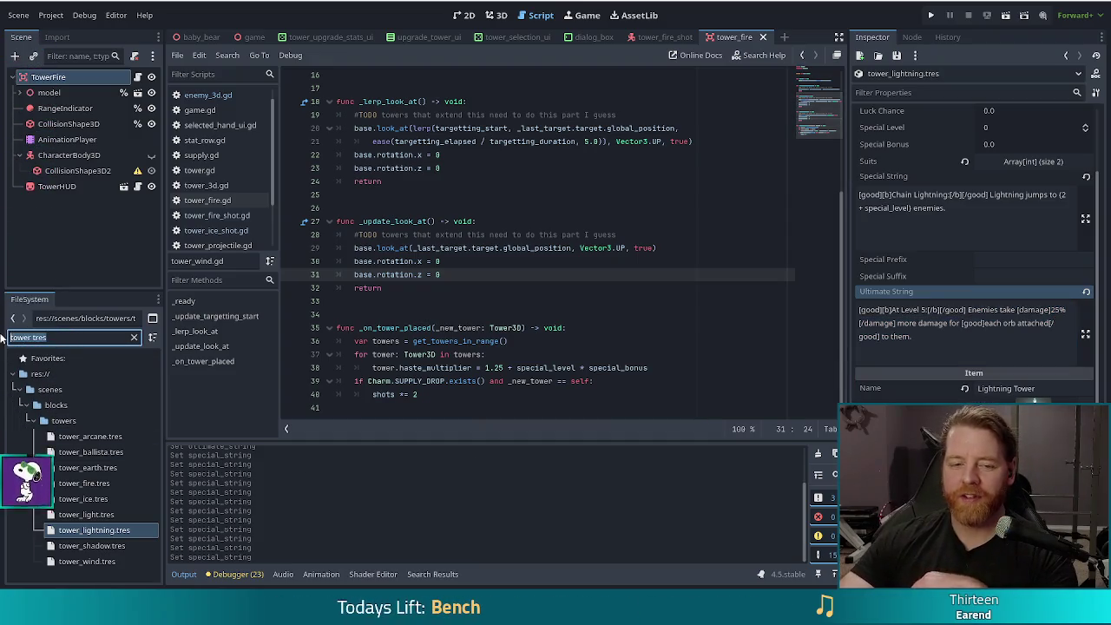
pyautogui.write('supercon')
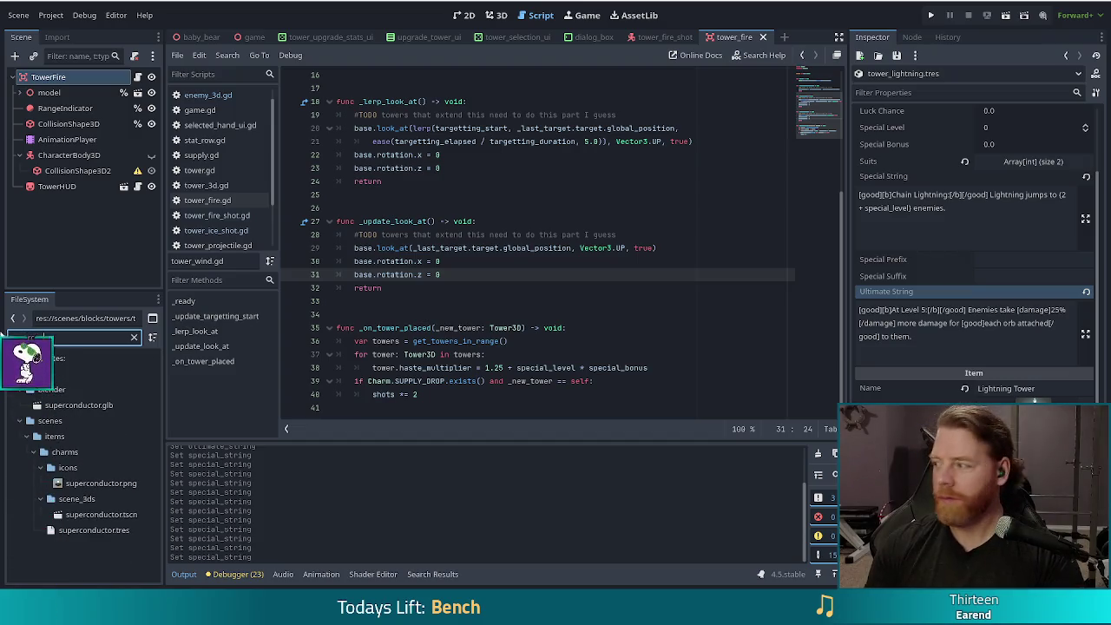
pyautogui.write('duc')
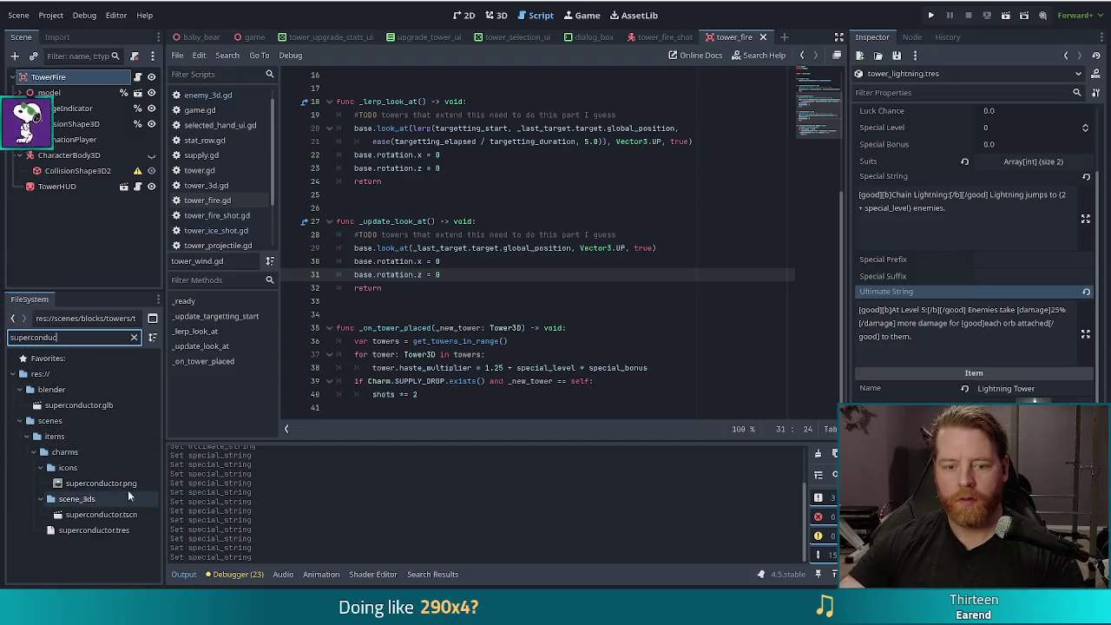
pyautogui.click(91, 529)
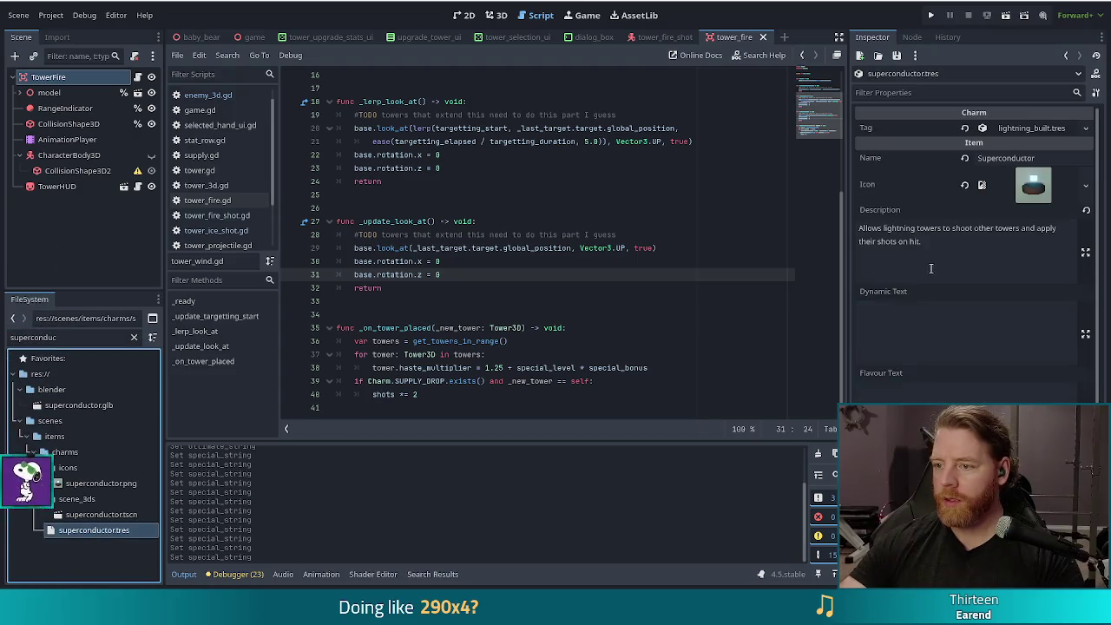
pyautogui.tripleClick(959, 248)
pyautogui.hotkey('ctrl', 'c')
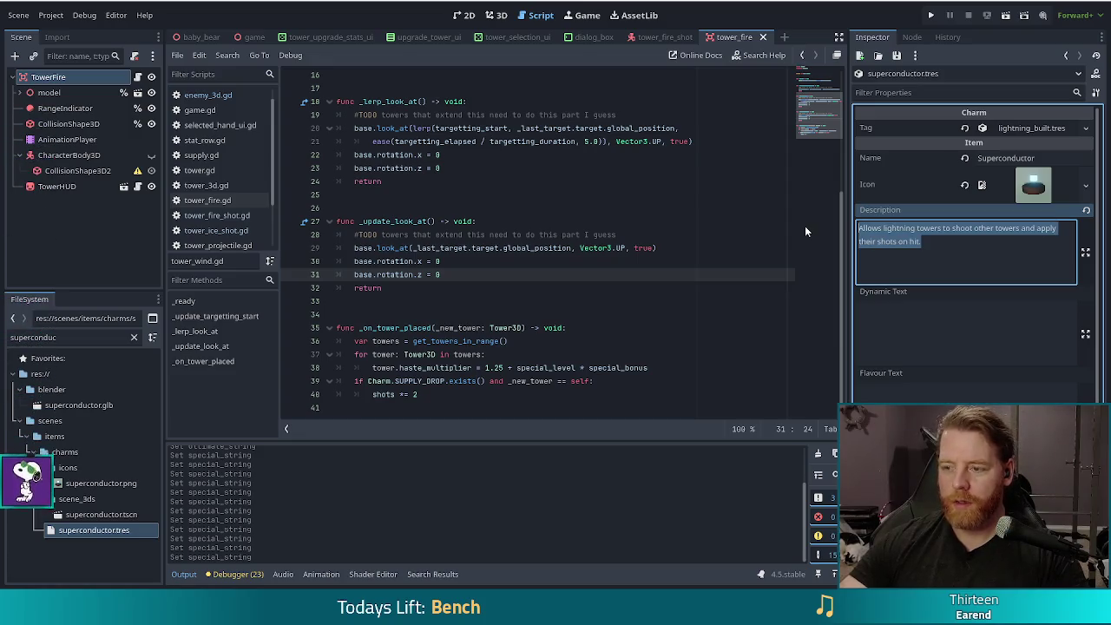
# Replace the lightning tower's Ultimate description with the pasted Superconductor wording
pyautogui.click(1065, 55)
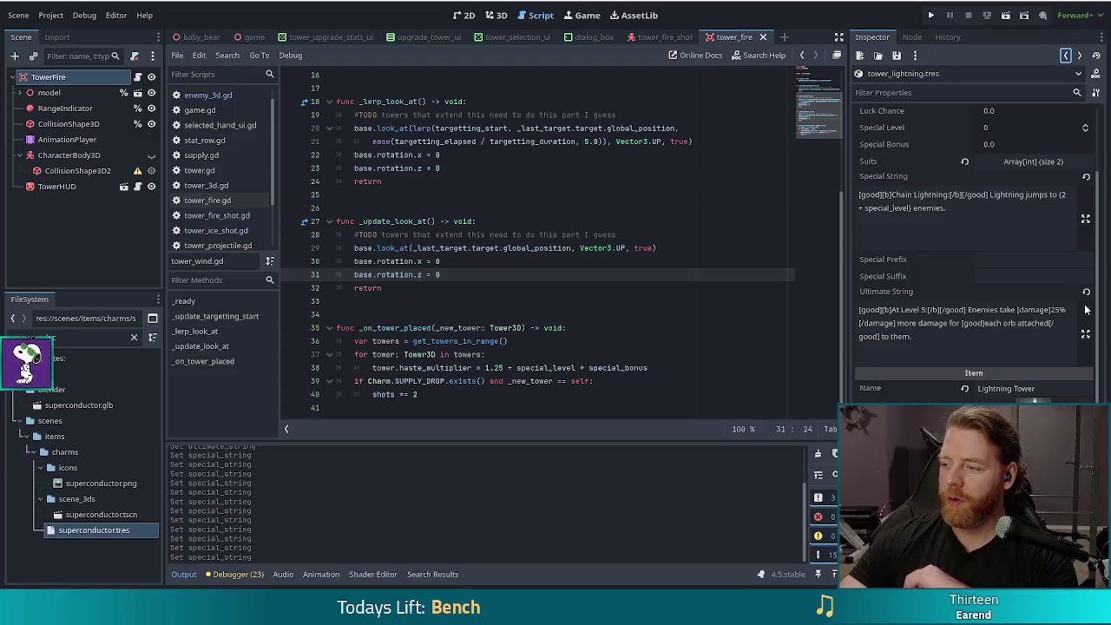
pyautogui.moveTo(920, 338)
pyautogui.mouseDown()
pyautogui.moveTo(1050, 310)
pyautogui.moveTo(969, 309)
pyautogui.mouseUp()
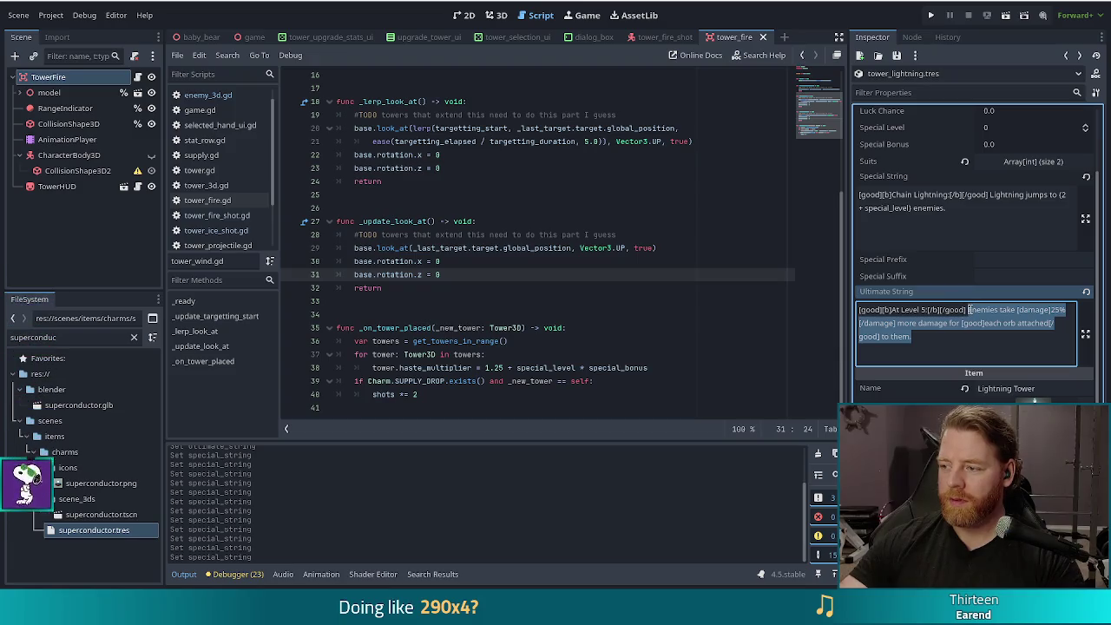
pyautogui.hotkey('ctrl', 'v')
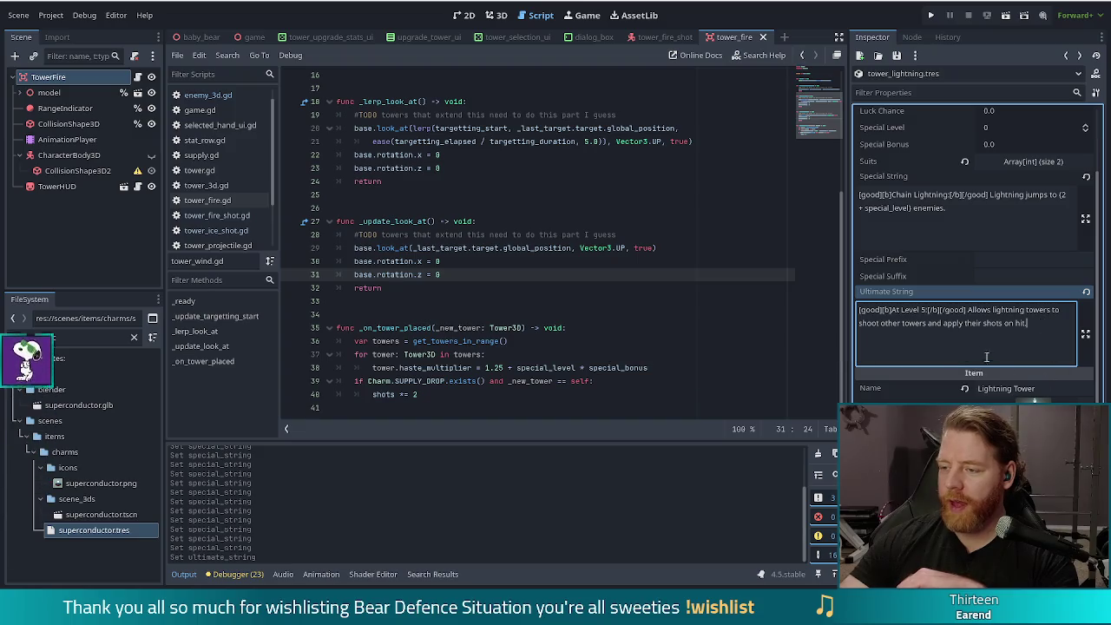
# Wrap the key Ultimate phrases in [good][/good] tags, fixing a misspelled closing tag
pyautogui.click(966, 310)
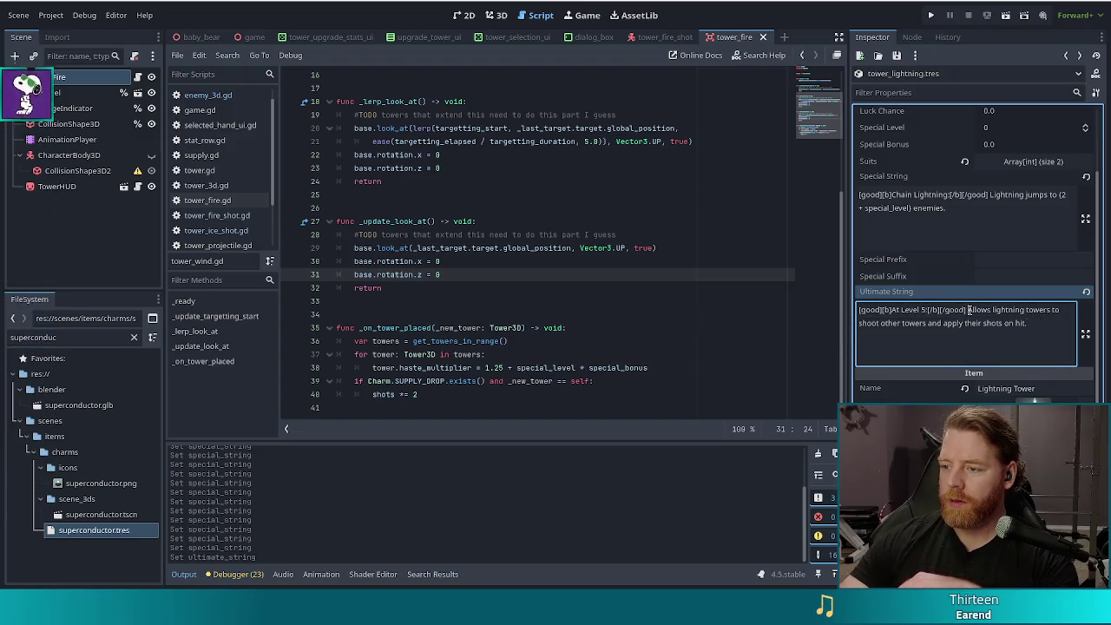
pyautogui.click(859, 323)
pyautogui.write('[goo')
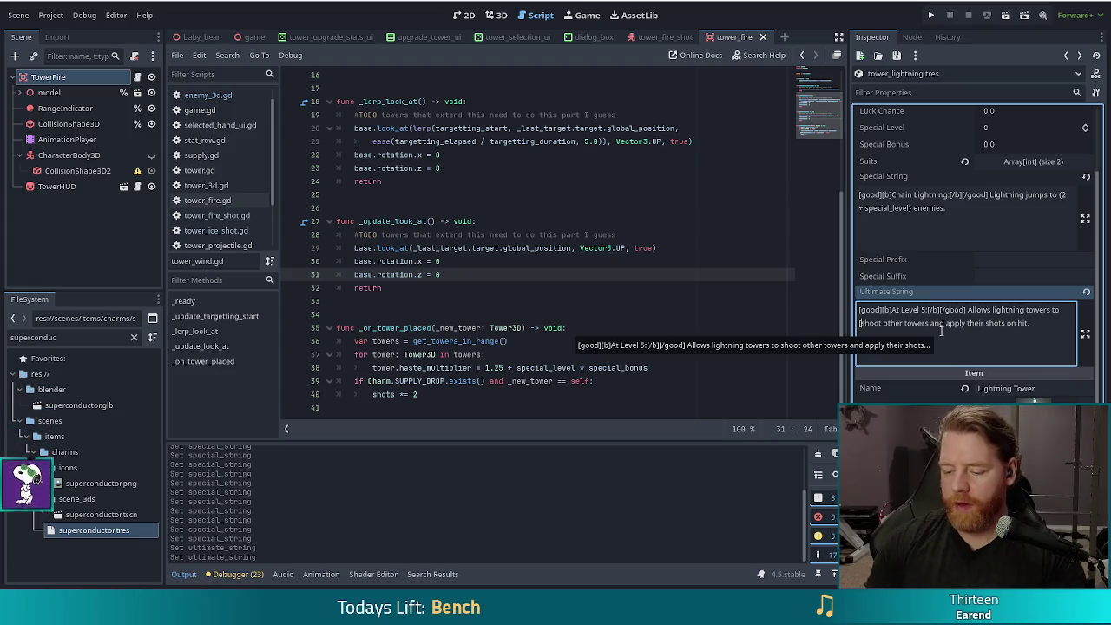
pyautogui.write(']')
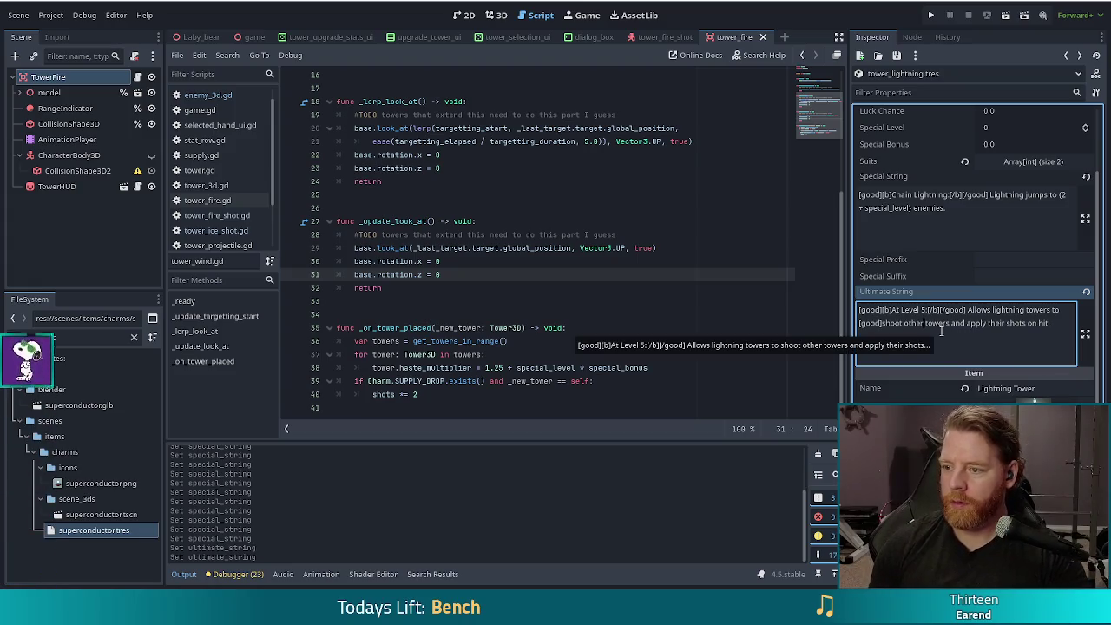
pyautogui.write('[/good]')
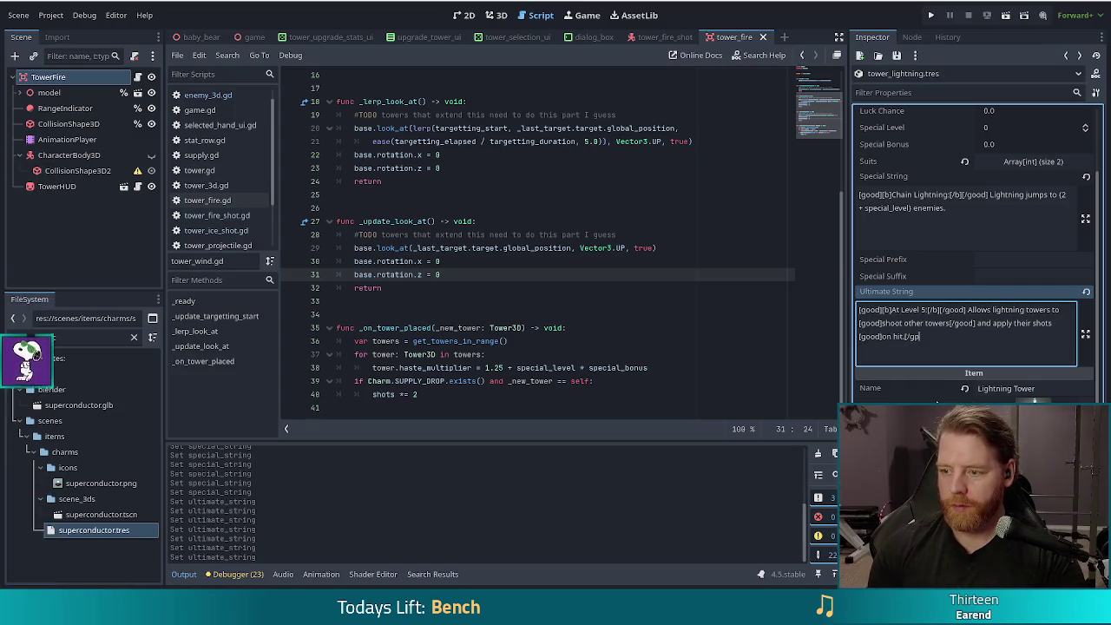
pyautogui.press('BackSpace')
pyautogui.press('BackSpace')
pyautogui.press('BackSpace')
pyautogui.write('ood')
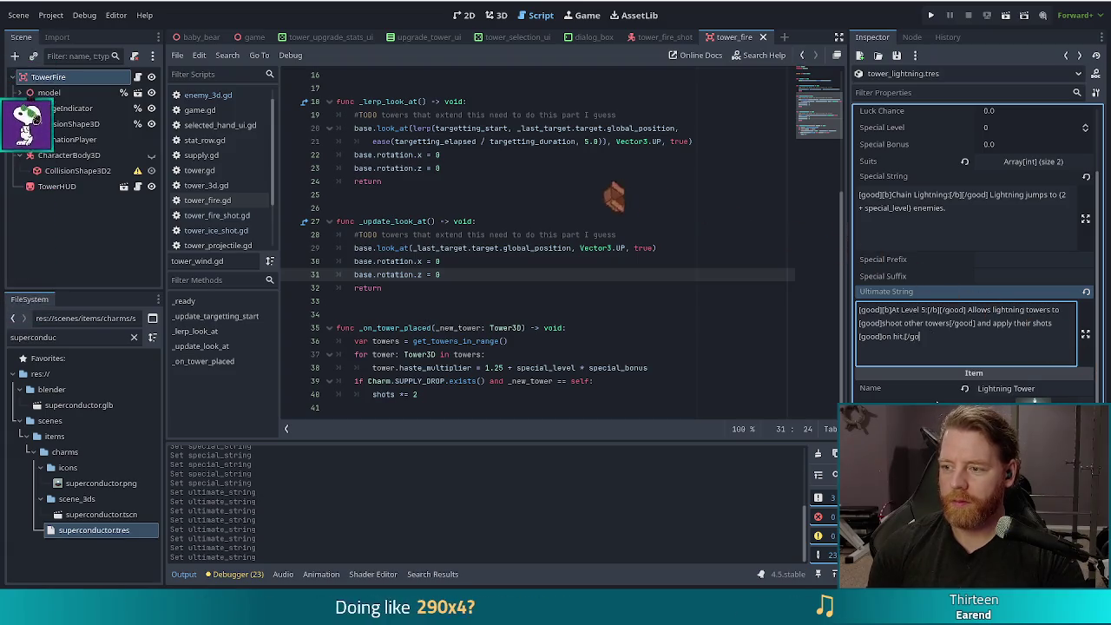
pyautogui.write(']')
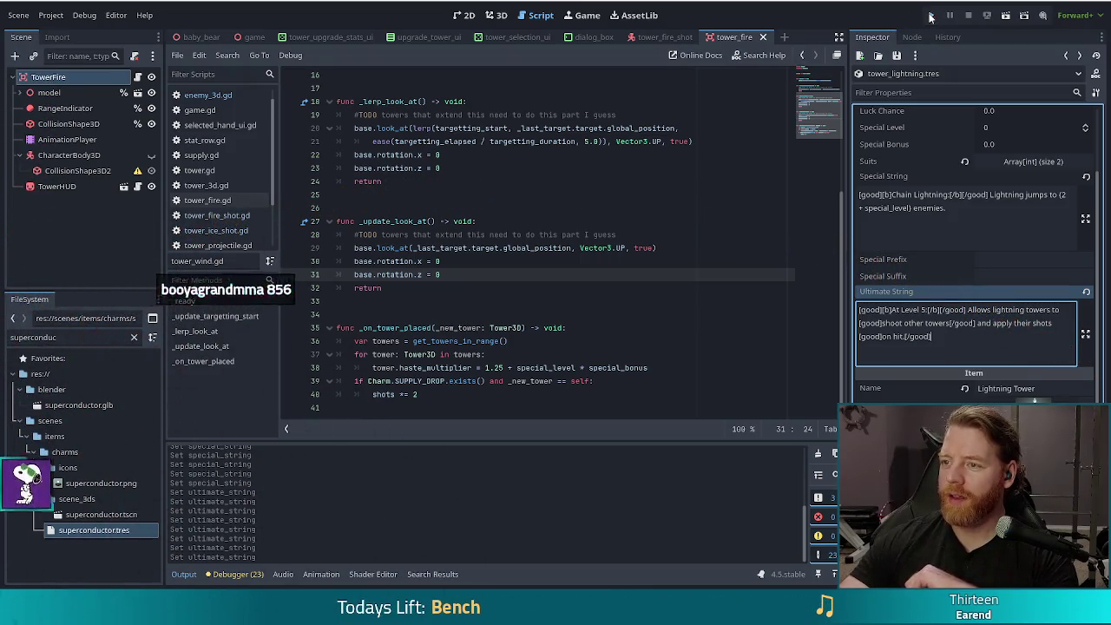
# Run the game, view the Lightning Tower's info panel to check the highlighted text, then return to the editor
pyautogui.click(930, 15)
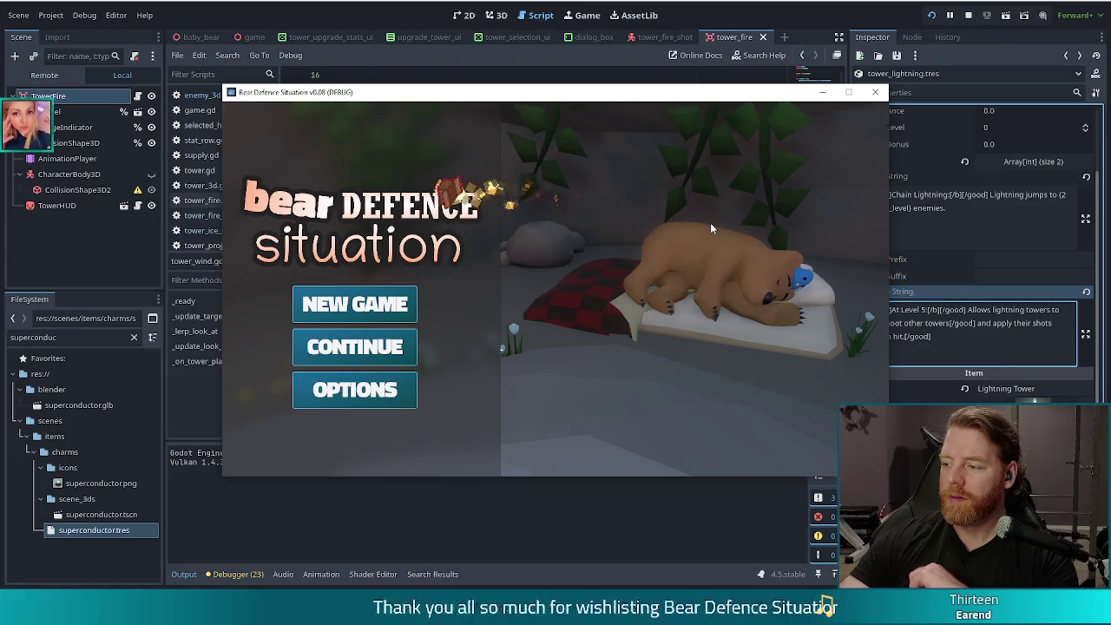
pyautogui.click(373, 347)
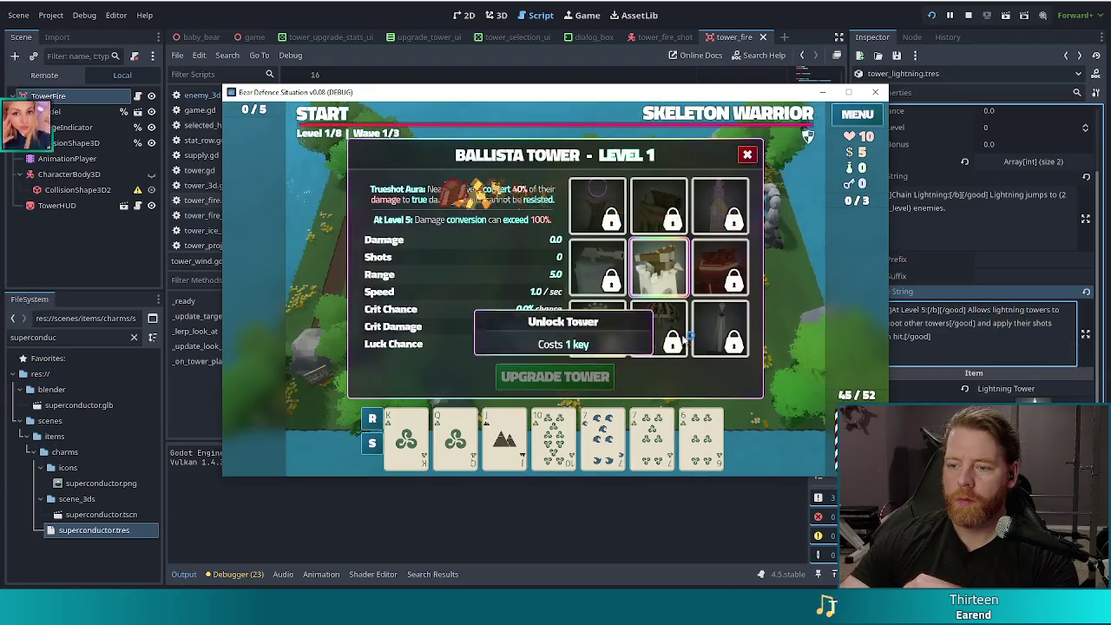
pyautogui.click(712, 327)
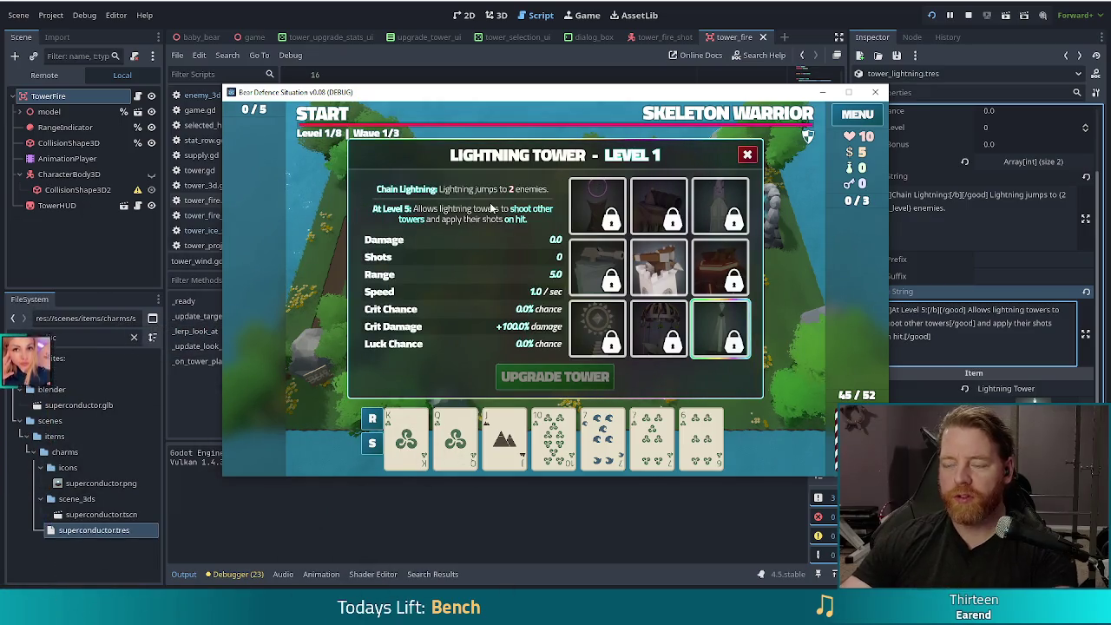
pyautogui.click(936, 271)
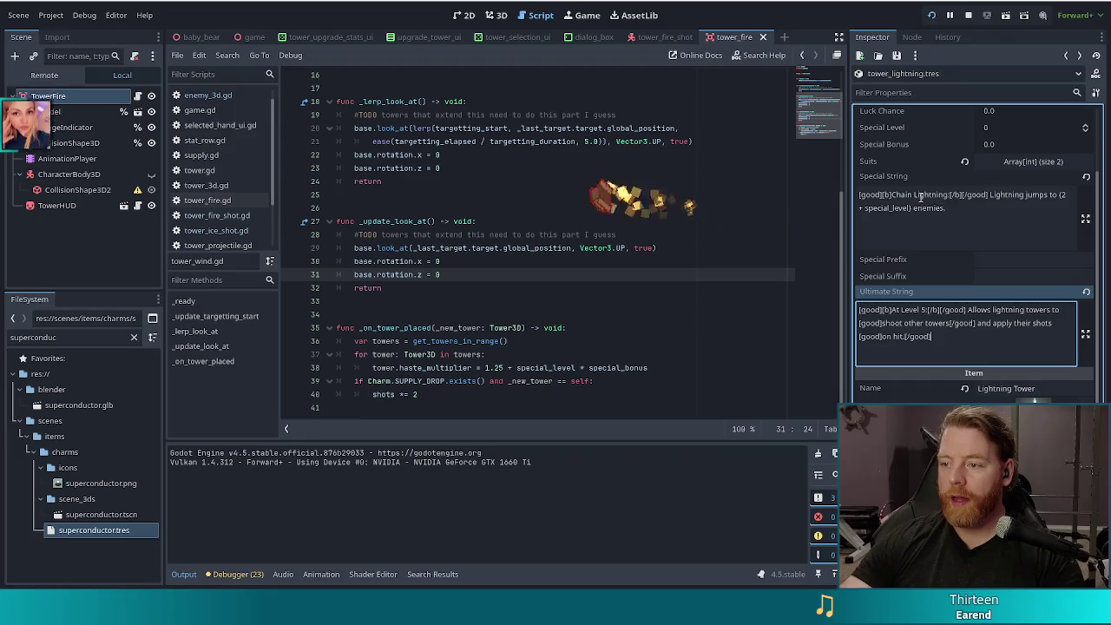
# Wrap 'jumps' in the Special String with [good][/good] tags and save the tower resource
pyautogui.click(1034, 197)
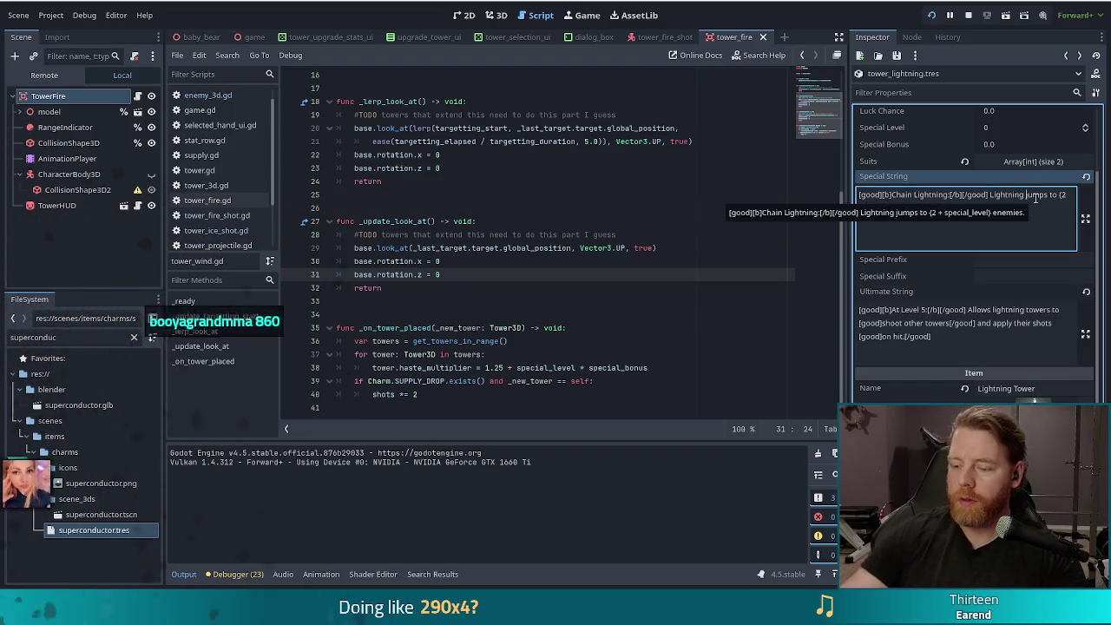
pyautogui.write('[go')
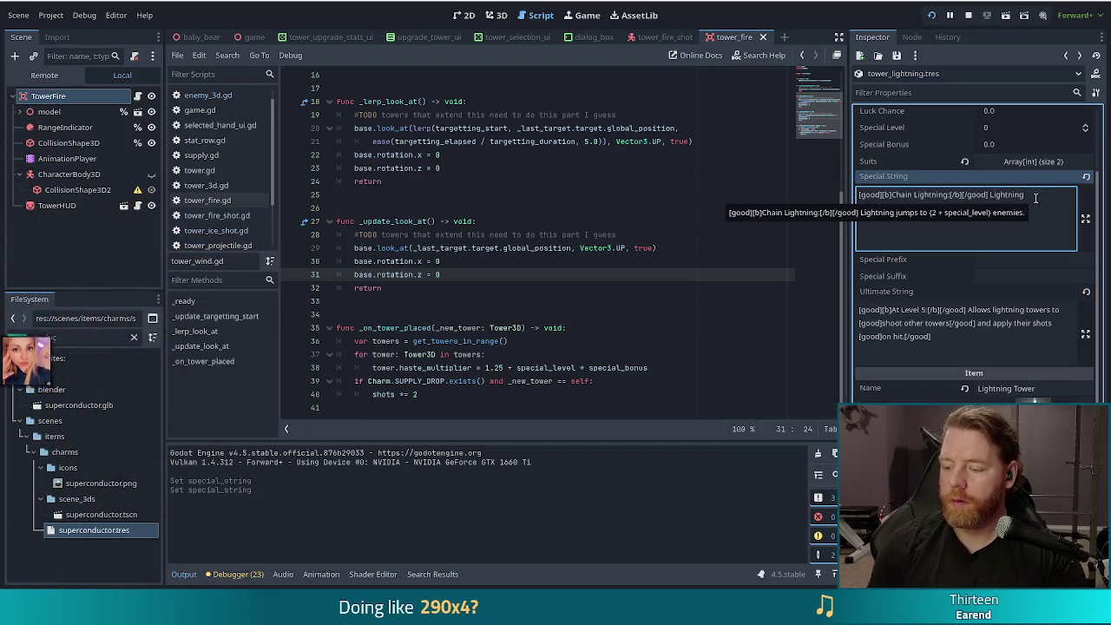
pyautogui.write('od]')
pyautogui.hotkey('ctrl', 'Right')
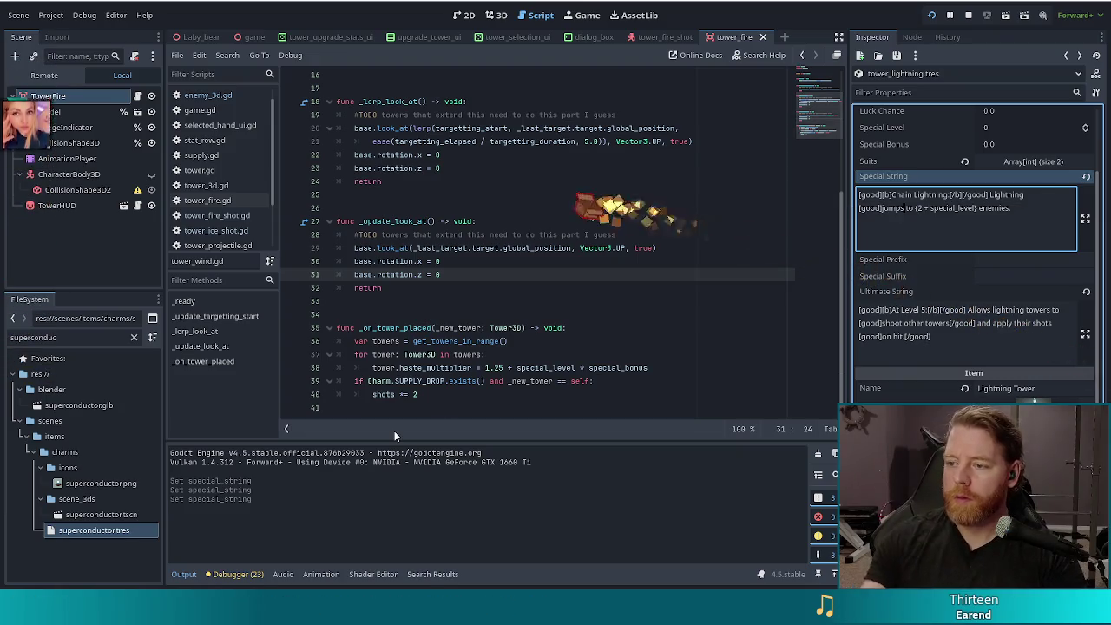
pyautogui.write('[/good]')
pyautogui.press('F5')
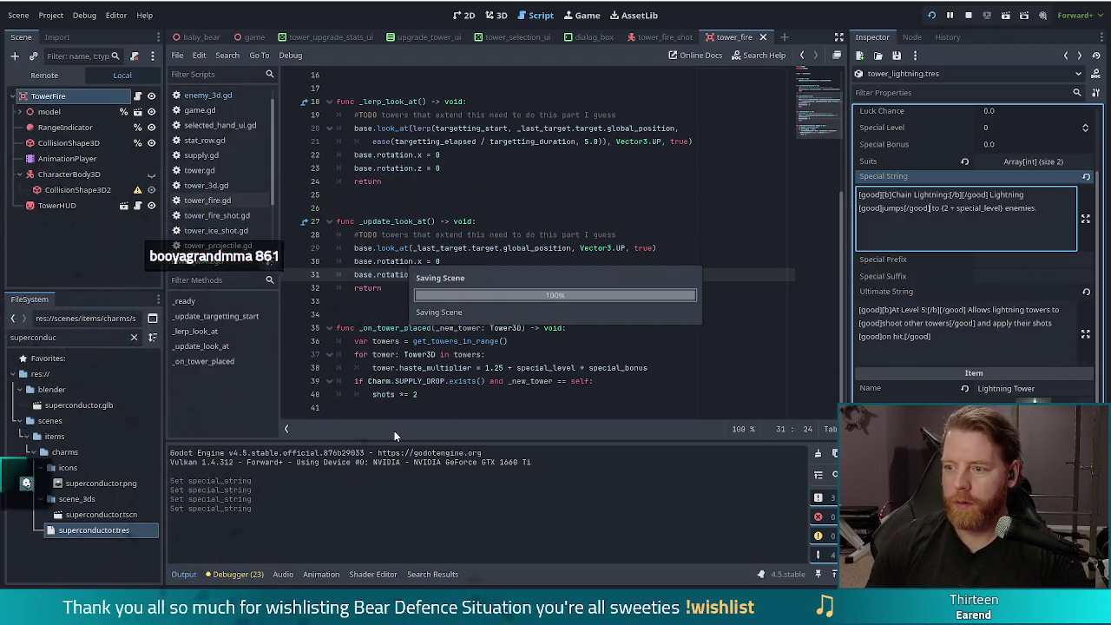
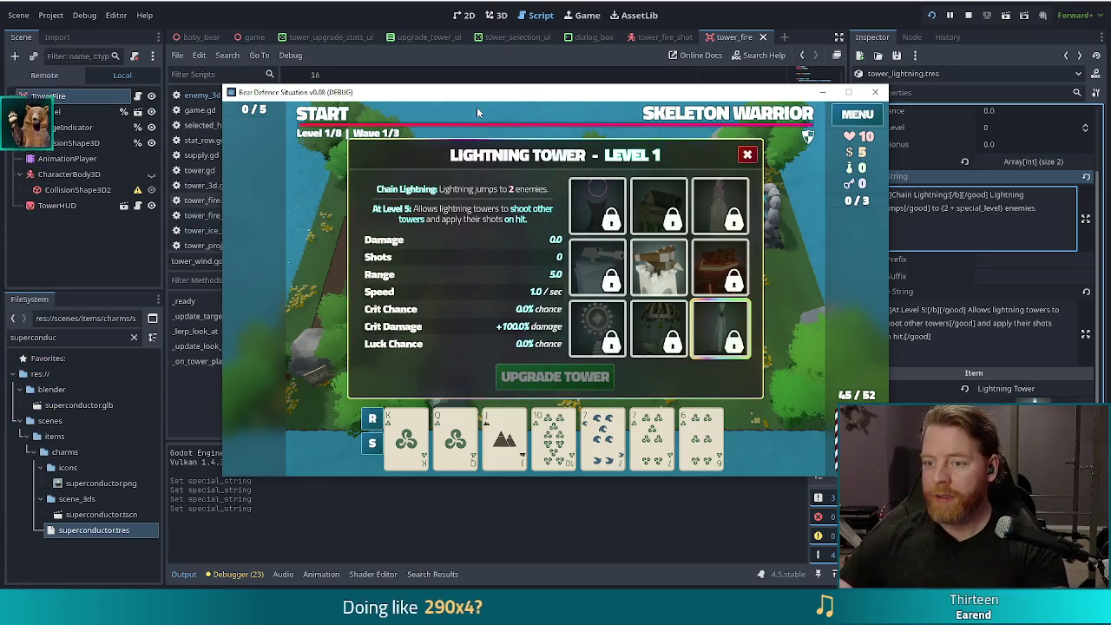
# Select the Light Tower slot to show its Level 1 panel with the 1.5x repeated-hit laser damage
pyautogui.moveTo(589, 326)
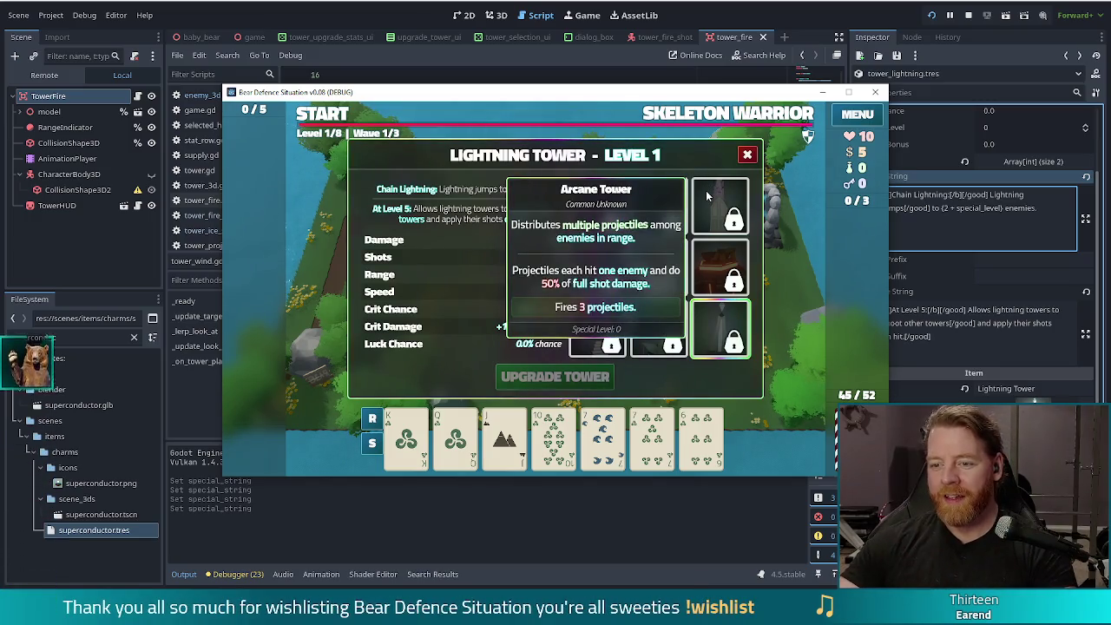
pyautogui.click(582, 333)
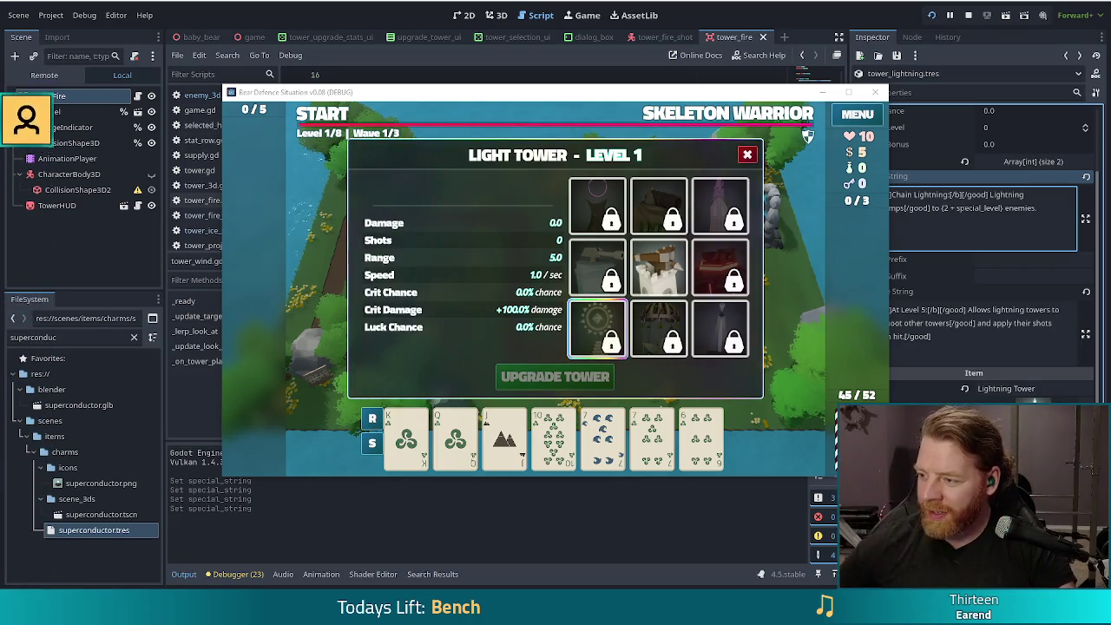
pyautogui.moveTo(703, 252)
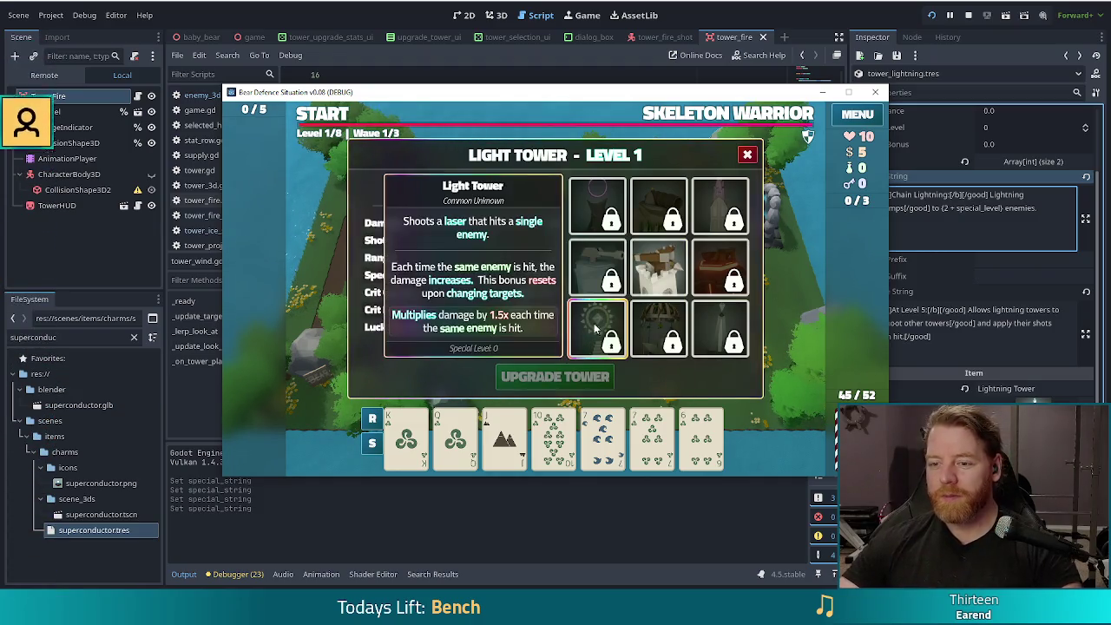
pyautogui.moveTo(601, 324)
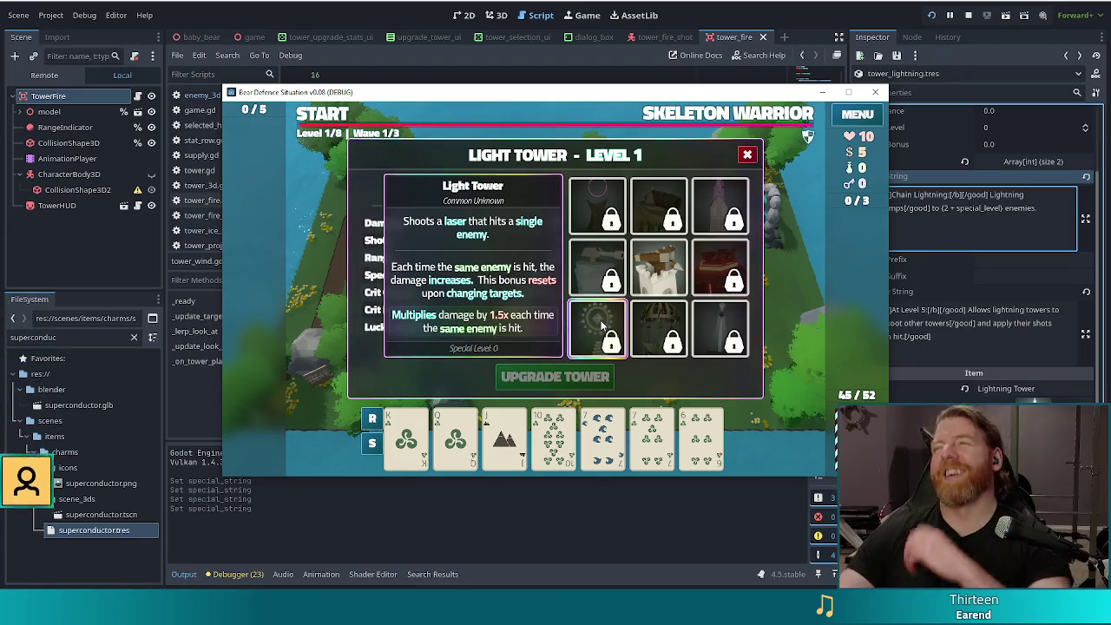